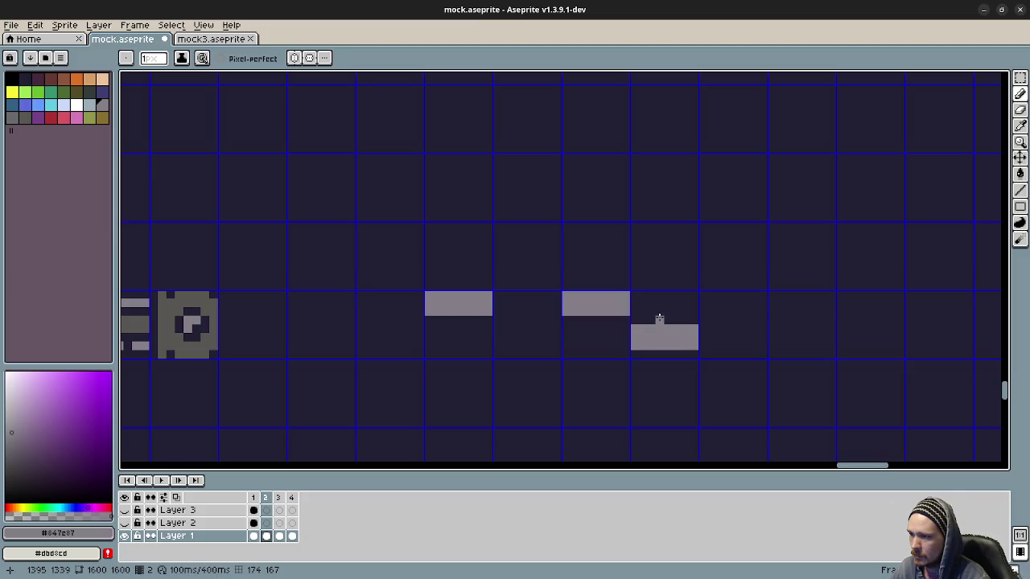
# Step: Draw two small grey blocks above the lower bar, darkening the stray bottom strip with the background colour
pyautogui.moveTo(661, 312)
pyautogui.mouseDown()
pyautogui.moveTo(658, 299)
pyautogui.moveTo(648, 312)
pyautogui.moveTo(653, 294)
pyautogui.moveTo(675, 304)
pyautogui.mouseUp()
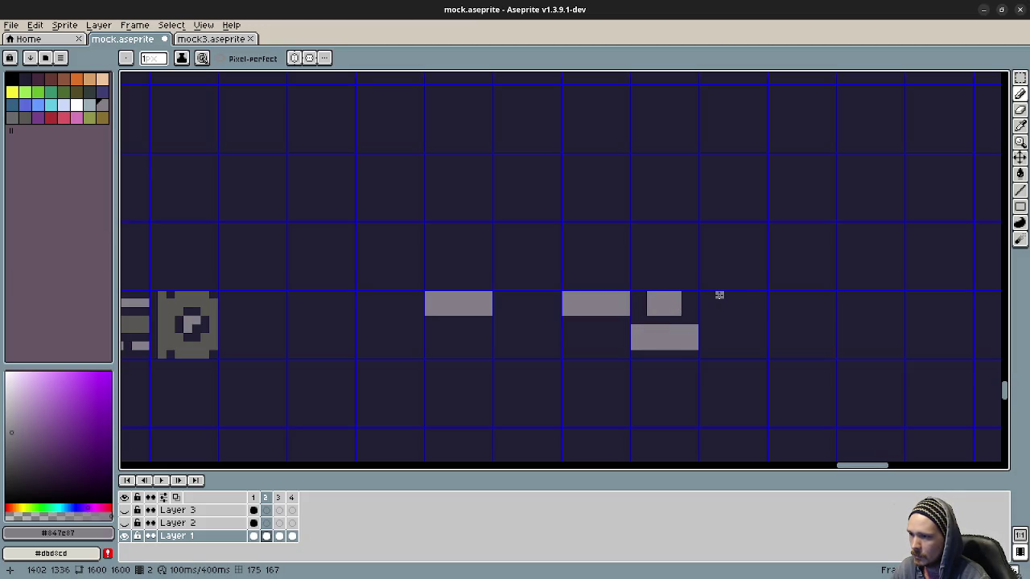
pyautogui.moveTo(742, 294)
pyautogui.mouseDown()
pyautogui.moveTo(719, 303)
pyautogui.moveTo(720, 347)
pyautogui.moveTo(739, 345)
pyautogui.moveTo(743, 298)
pyautogui.moveTo(728, 340)
pyautogui.moveTo(736, 308)
pyautogui.mouseUp()
pyautogui.moveTo(720, 357); pyautogui.dragTo(746, 356)
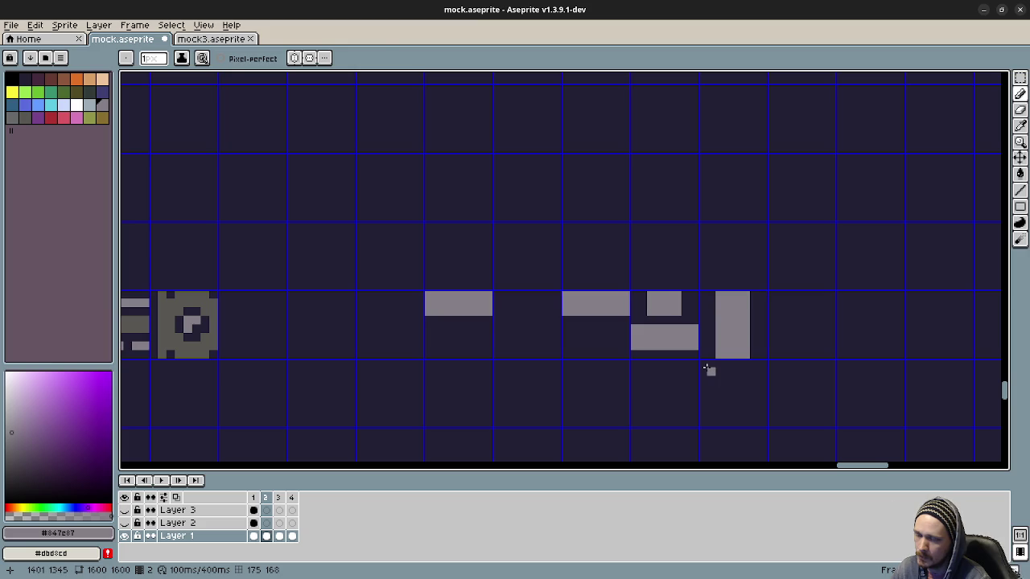
pyautogui.keyDown('alt'); pyautogui.click(708, 347); pyautogui.keyUp('alt')
pyautogui.moveTo(713, 355)
pyautogui.mouseDown()
pyautogui.moveTo(755, 353)
pyautogui.moveTo(762, 381)
pyautogui.moveTo(705, 379)
pyautogui.moveTo(757, 370)
pyautogui.mouseUp()
pyautogui.keyDown('alt'); pyautogui.click(735, 340); pyautogui.keyUp('alt')
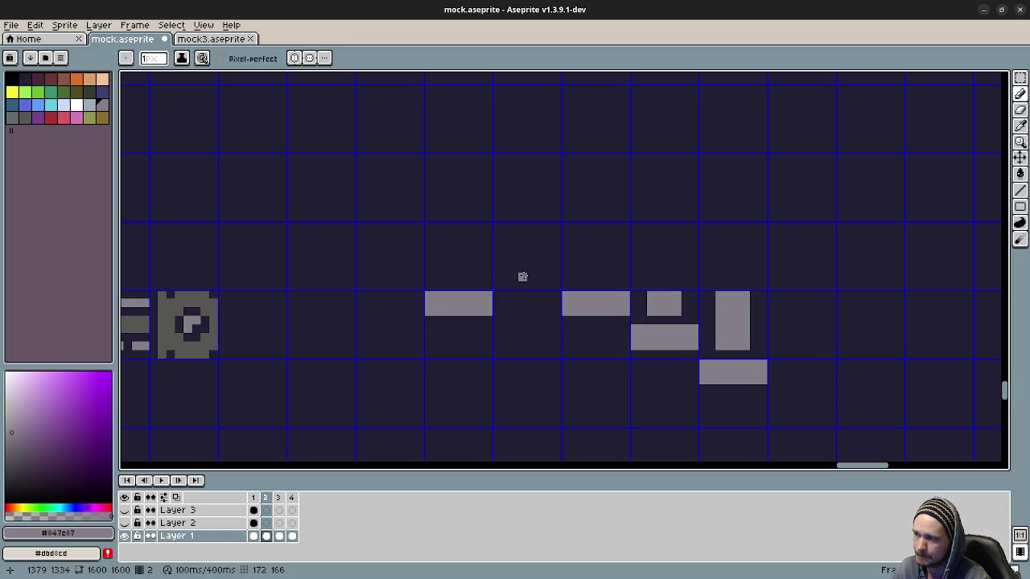
# Step: Paint a solid grey raised bar and widen the small block above it
pyautogui.click(498, 275)
pyautogui.moveTo(497, 275); pyautogui.dragTo(504, 260)
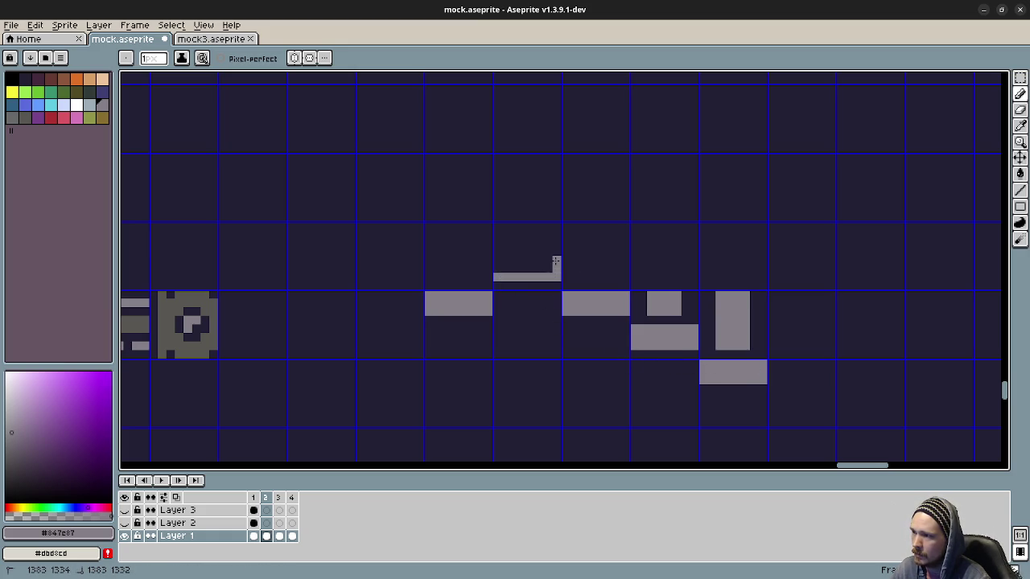
pyautogui.moveTo(503, 260)
pyautogui.mouseDown()
pyautogui.moveTo(547, 270)
pyautogui.moveTo(539, 234)
pyautogui.mouseUp()
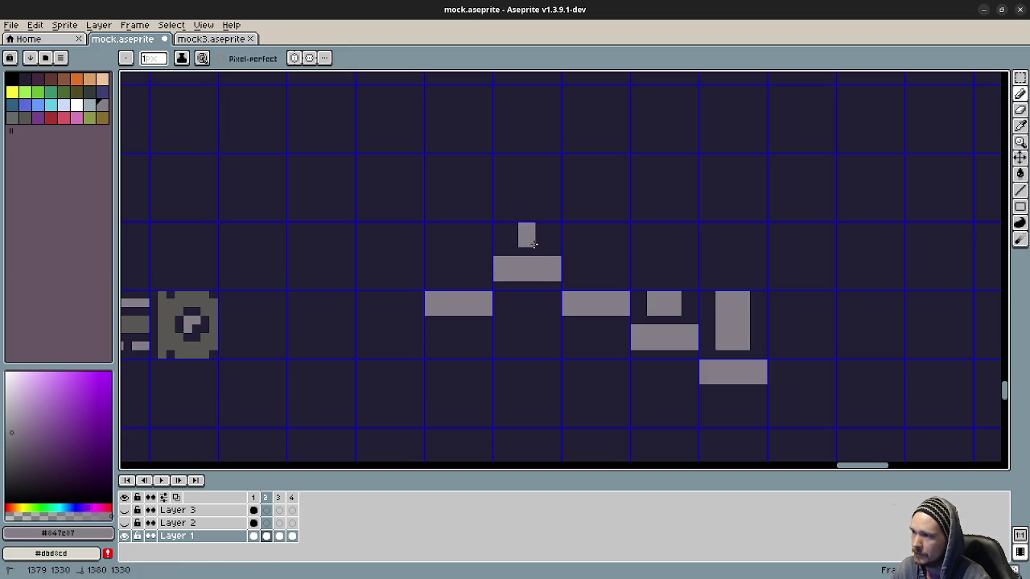
pyautogui.moveTo(539, 235); pyautogui.dragTo(513, 244)
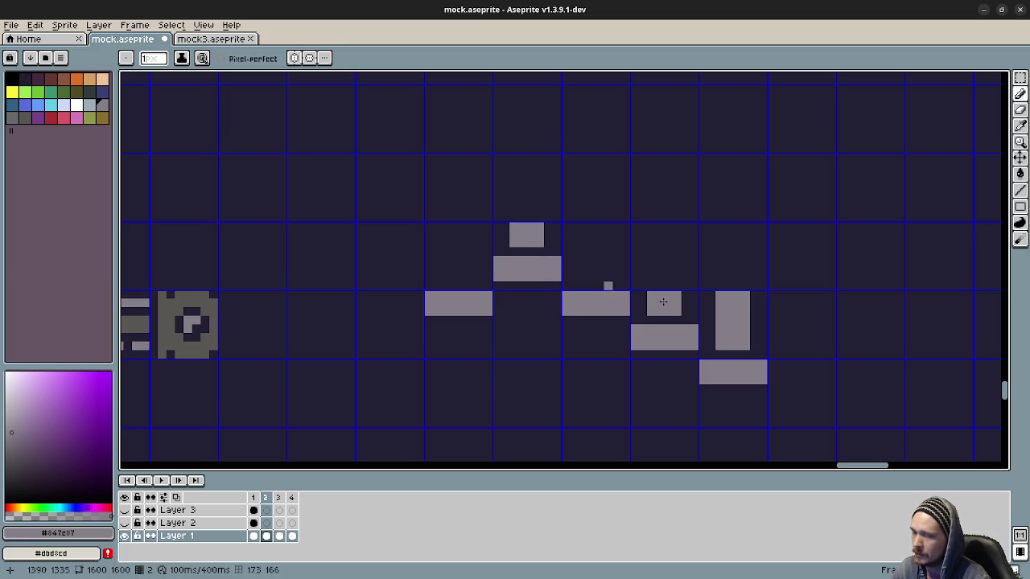
pyautogui.moveTo(602, 354); pyautogui.dragTo(547, 349)
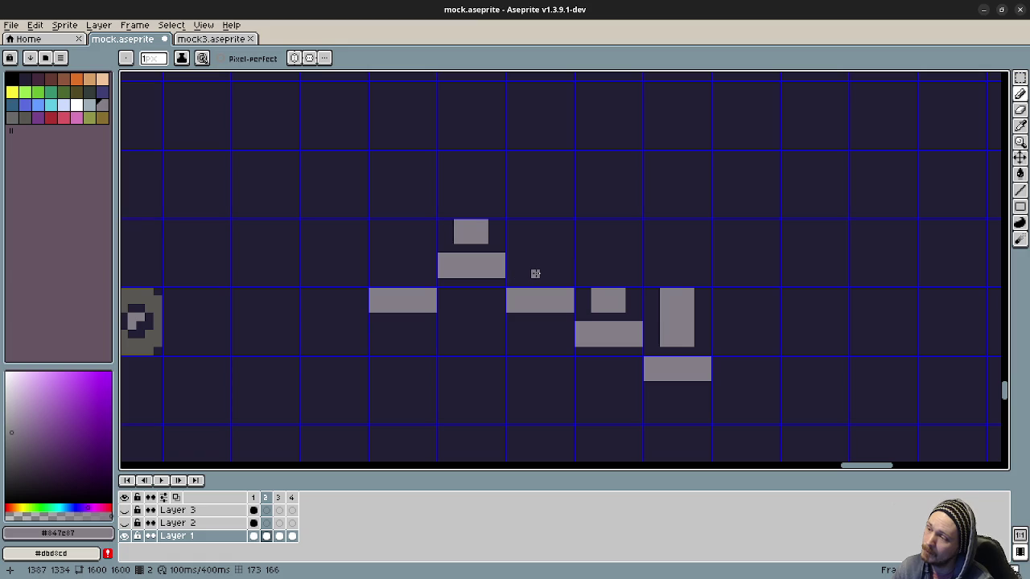
# Step: Paint a tall grey pillar beside the raised bar, fix single pixels and erase the joining patch
pyautogui.moveTo(539, 274)
pyautogui.mouseDown()
pyautogui.moveTo(537, 222)
pyautogui.moveTo(538, 262)
pyautogui.moveTo(551, 273)
pyautogui.moveTo(552, 224)
pyautogui.moveTo(526, 230)
pyautogui.moveTo(526, 277)
pyautogui.mouseUp()
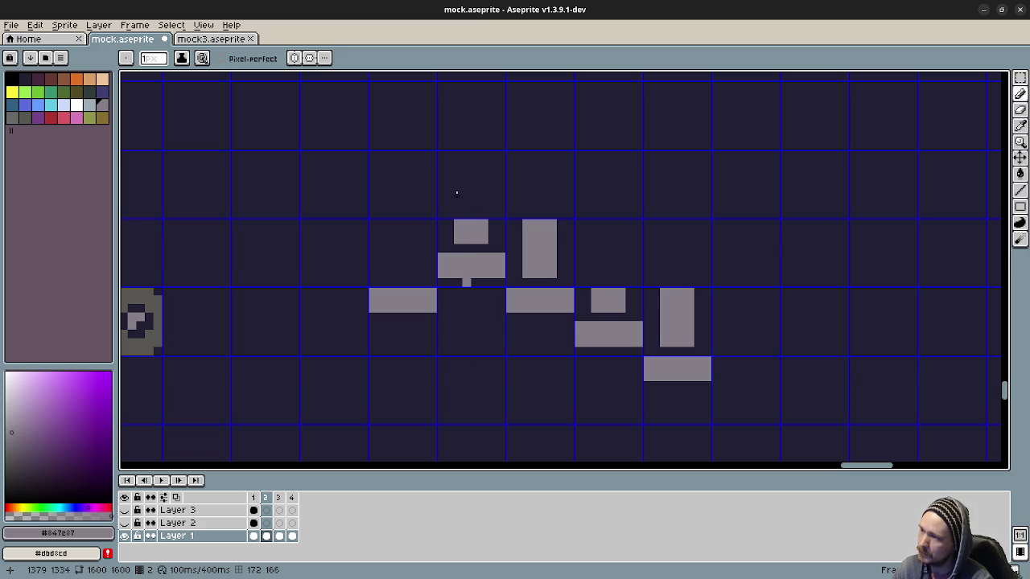
pyautogui.click(476, 248)
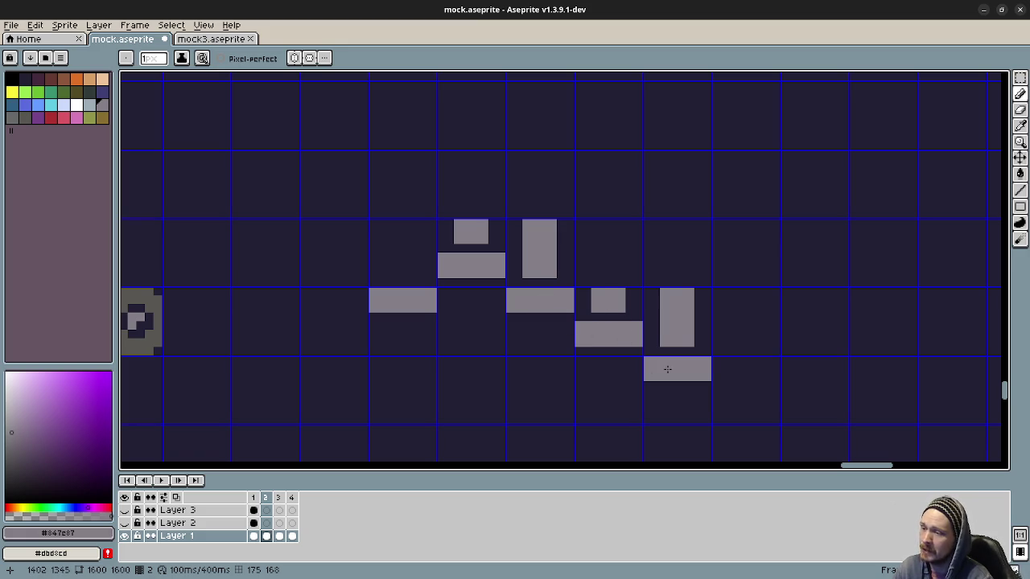
pyautogui.click(552, 281)
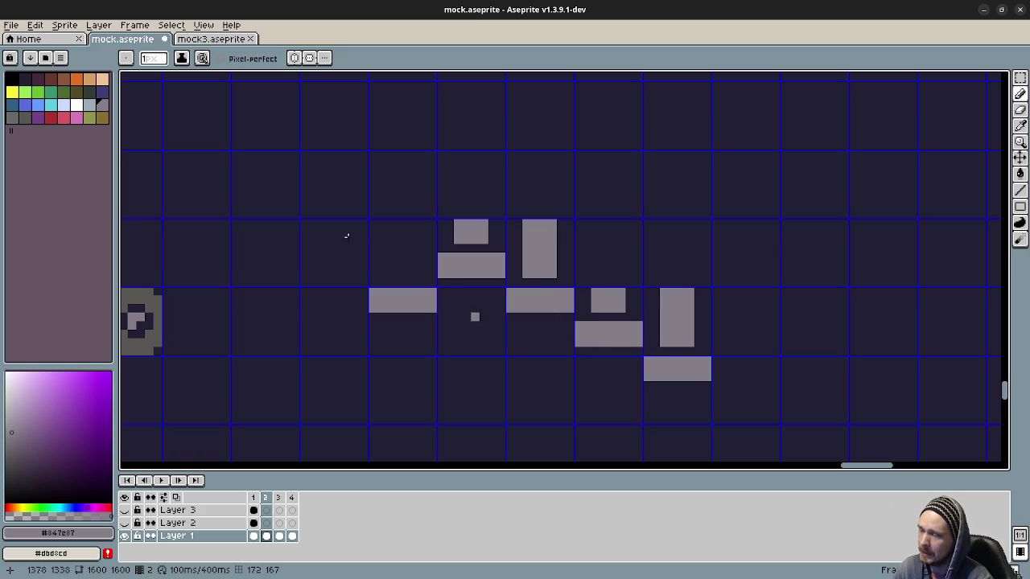
pyautogui.click(651, 332)
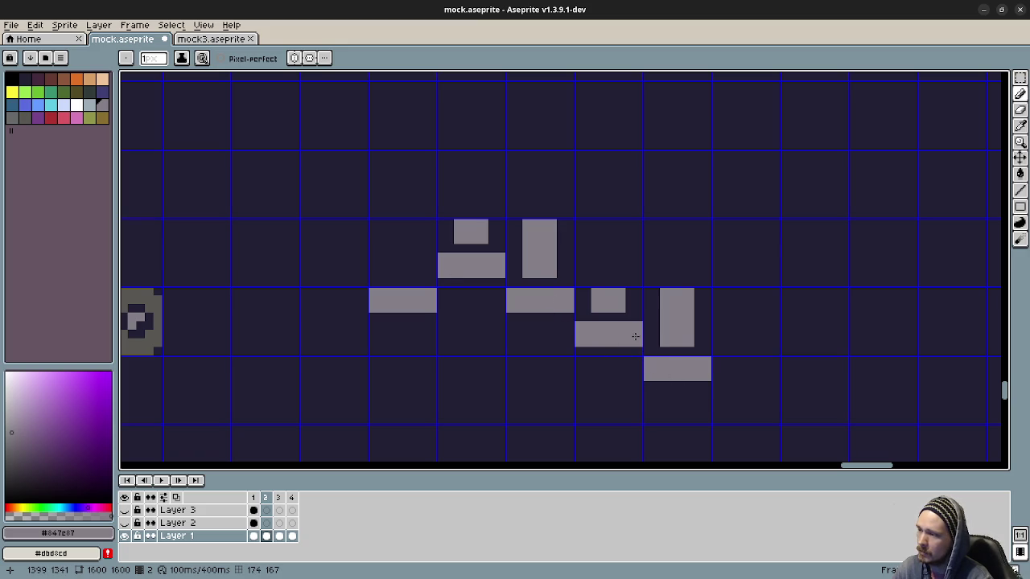
# Step: On frame 2, move a copy of the grey bar block down-left
pyautogui.press('m')
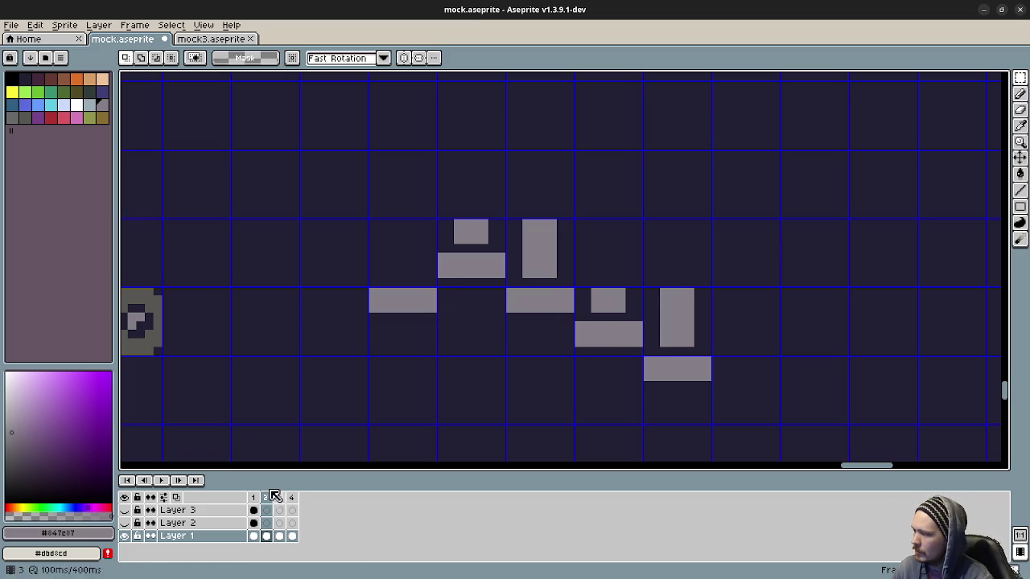
pyautogui.click(253, 497)
pyautogui.click(272, 498)
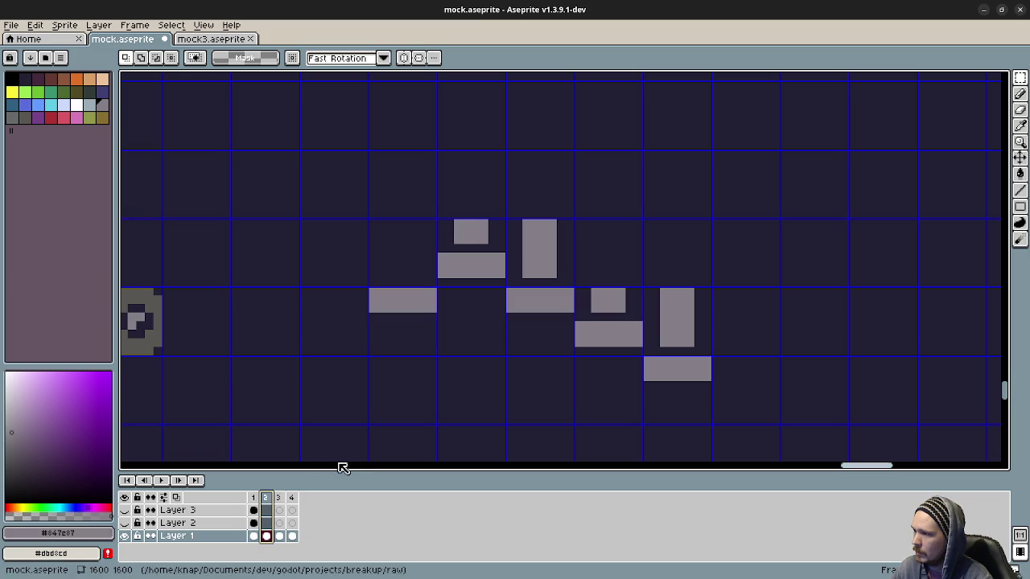
pyautogui.scroll(1, 491, 378)
pyautogui.hscroll(1, 491, 378)
pyautogui.moveTo(481, 307)
pyautogui.mouseDown()
pyautogui.moveTo(547, 370)
pyautogui.moveTo(517, 326)
pyautogui.mouseUp()
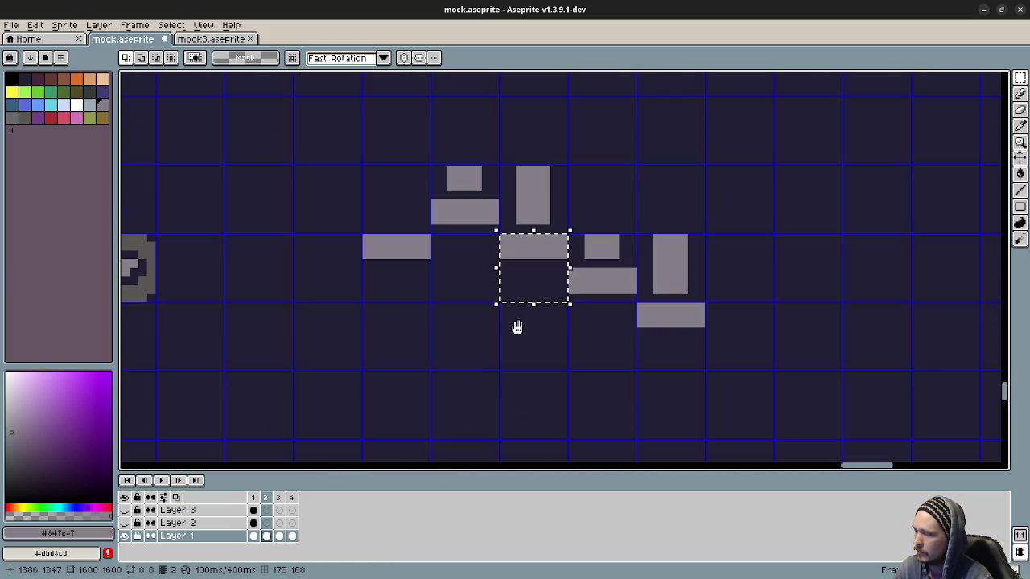
pyautogui.click(537, 268)
pyautogui.moveTo(537, 267); pyautogui.dragTo(331, 341)
pyautogui.press('Return')
pyautogui.hotkey('ctrl', 'd')
# Step: Paste the two stacked blocks from frame 2 into frame 3, shifted down-left
pyautogui.moveTo(574, 237); pyautogui.dragTo(639, 304)
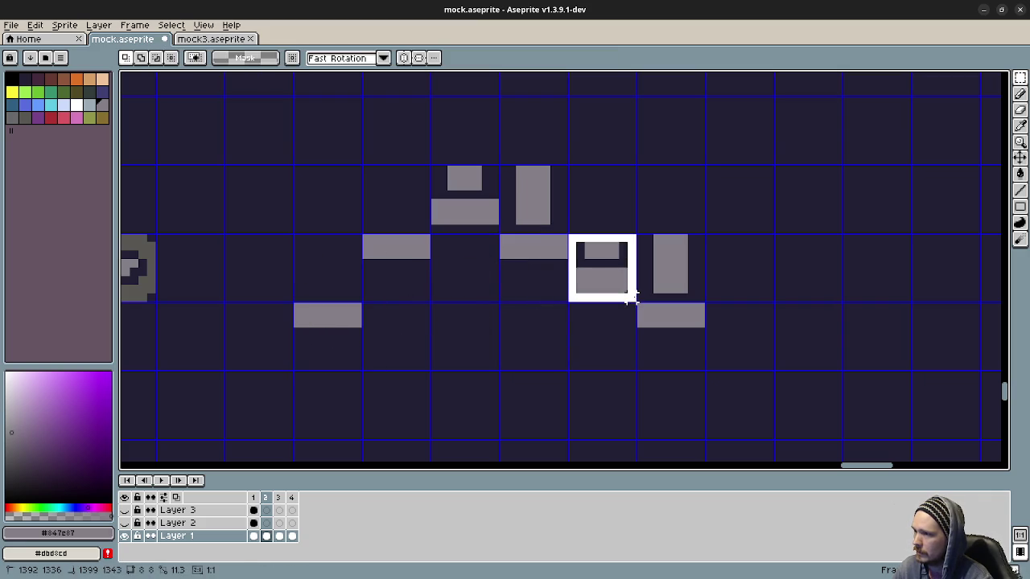
pyautogui.click(280, 498)
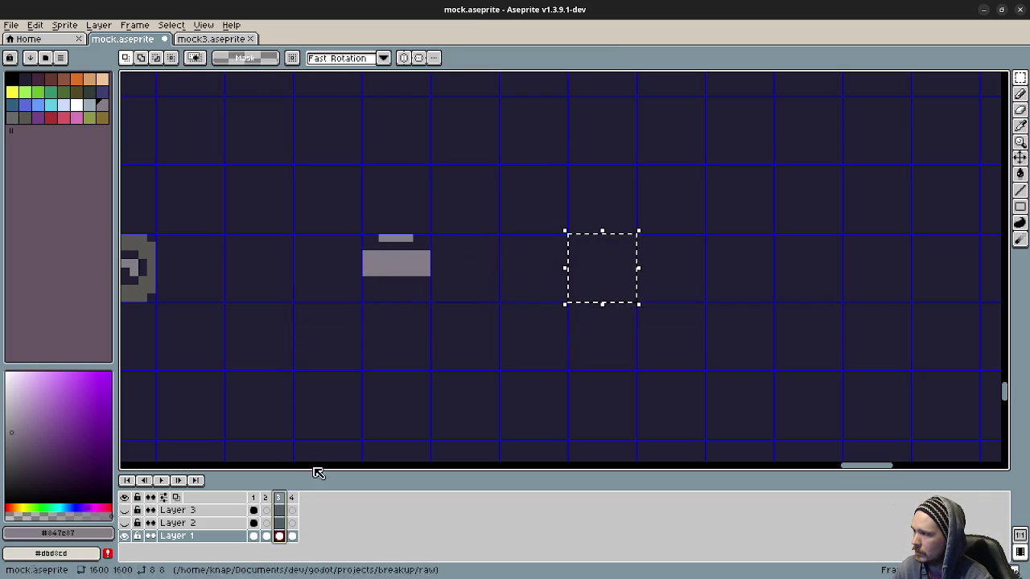
pyautogui.hotkey('ctrl', 'v')
pyautogui.moveTo(611, 271); pyautogui.dragTo(388, 357)
pyautogui.press('Return')
pyautogui.click(266, 497)
pyautogui.click(280, 497)
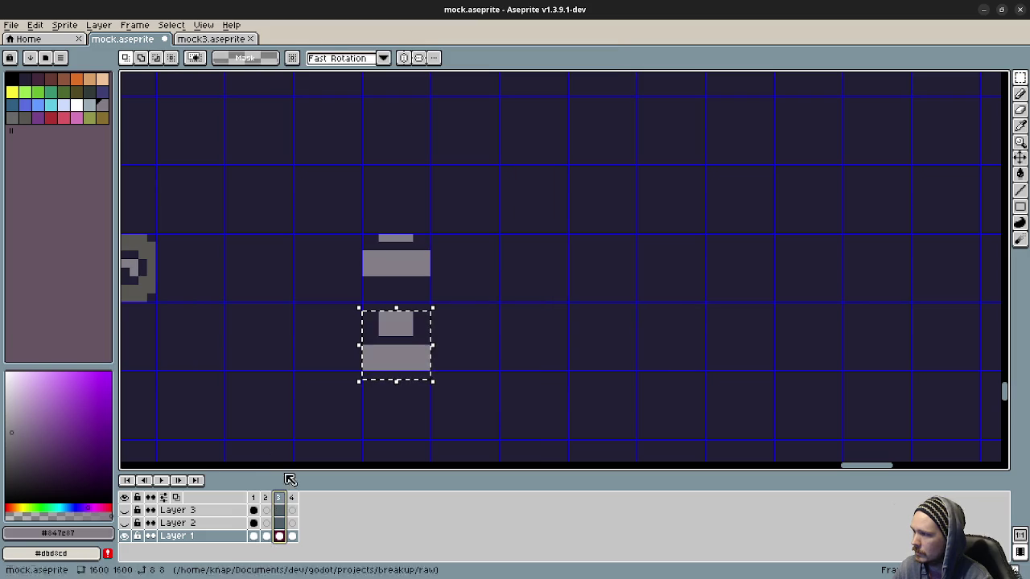
pyautogui.hotkey('ctrl', 'v')
pyautogui.press('Left')
pyautogui.press('Left')
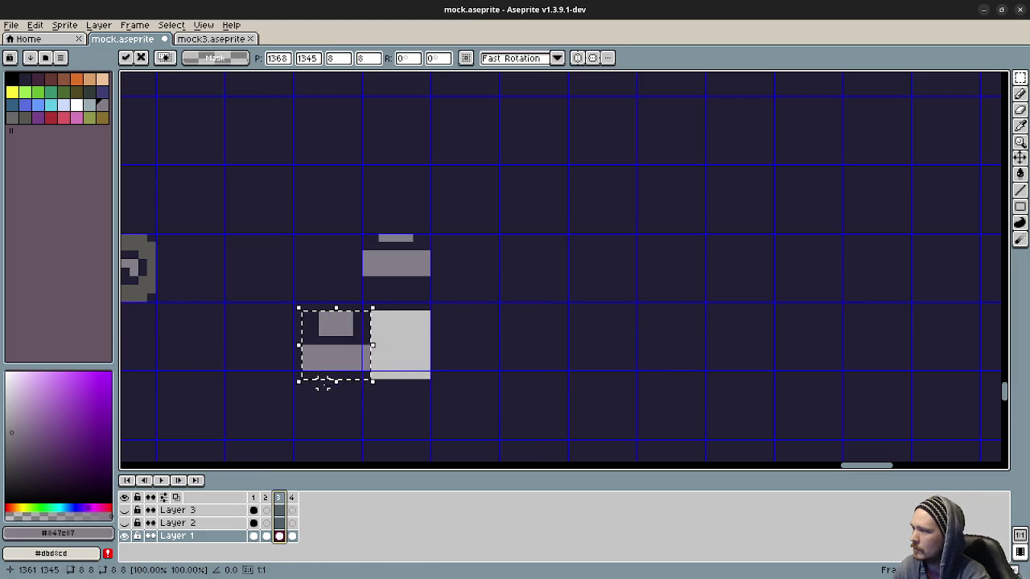
pyautogui.press('Left')
pyautogui.press('Up')
pyautogui.press('Return')
# Step: Flood-fill the leftover light block dark, then review frames 1 through 4
pyautogui.press('g')
pyautogui.keyDown('alt'); pyautogui.click(442, 344); pyautogui.keyUp('alt')
pyautogui.click(399, 349)
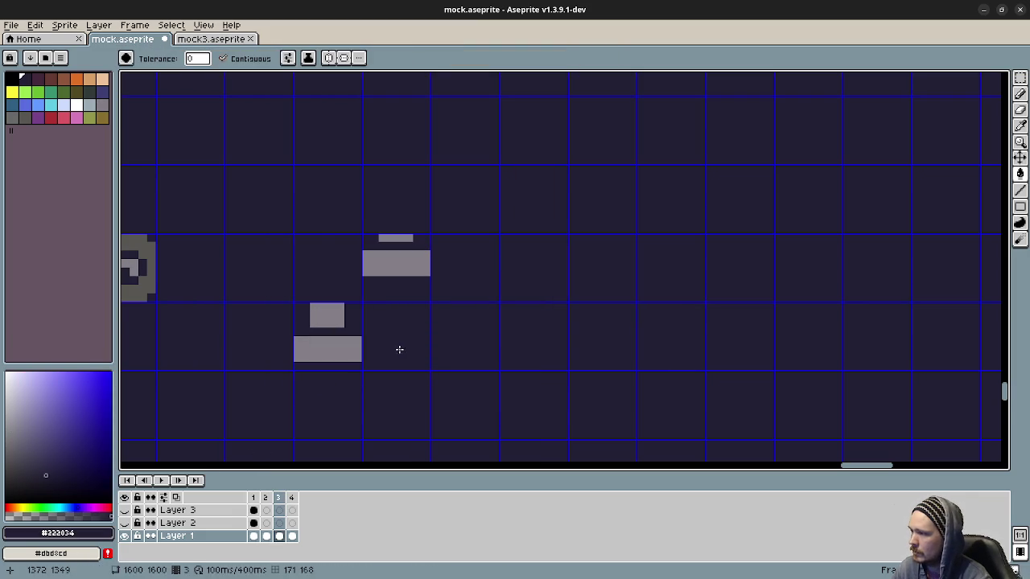
pyautogui.click(253, 498)
pyautogui.click(269, 497)
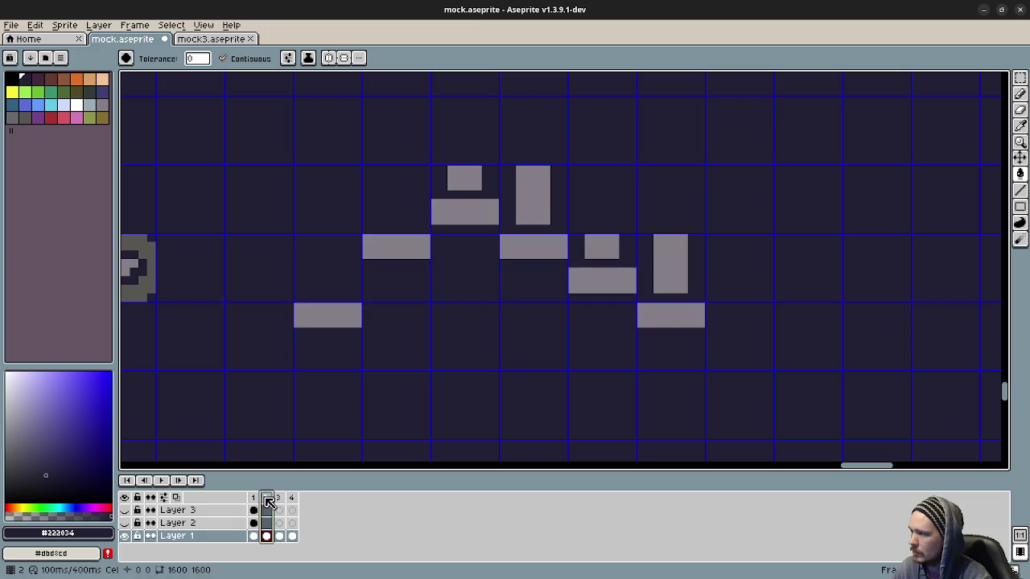
pyautogui.click(279, 497)
pyautogui.click(292, 498)
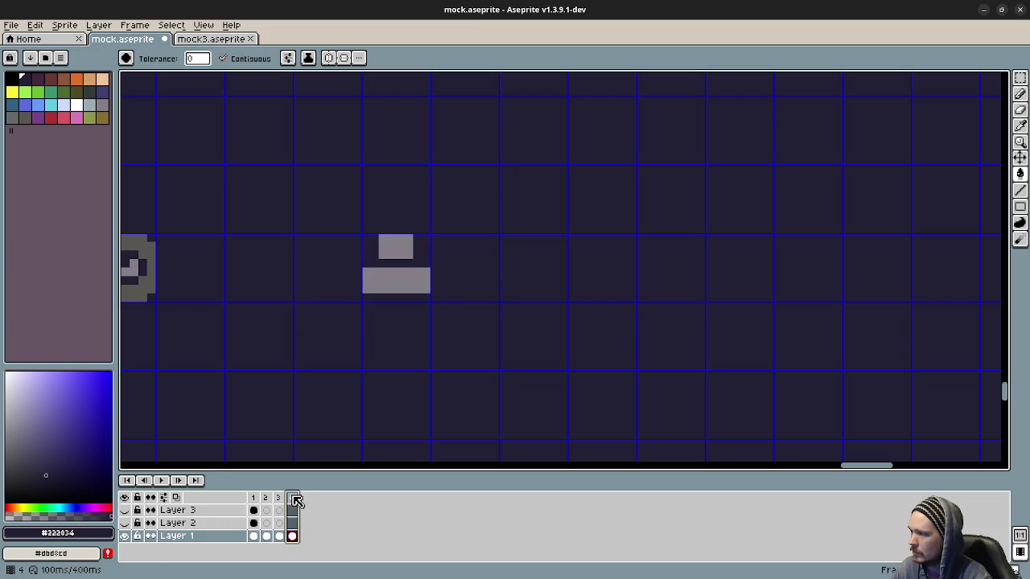
pyautogui.click(265, 498)
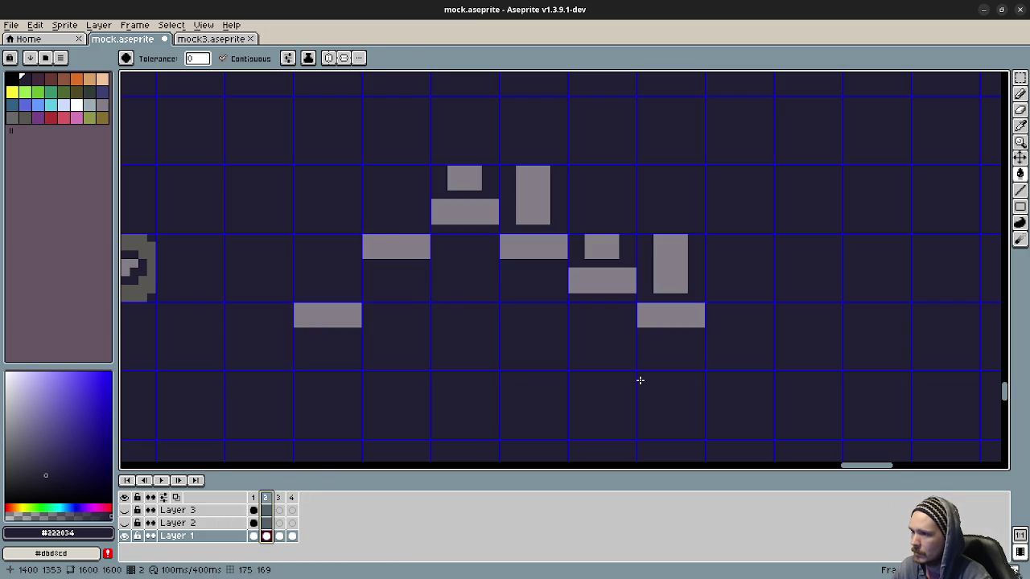
# Step: Copy the tall pillar into frame 4 below the left blocks, then preview the animation
pyautogui.press('m')
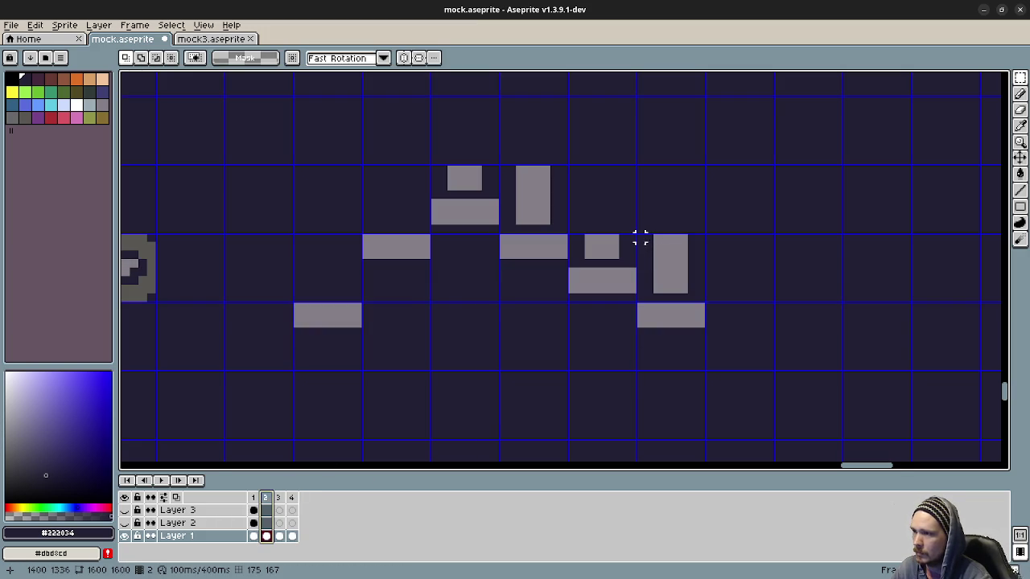
pyautogui.moveTo(639, 237); pyautogui.dragTo(706, 304)
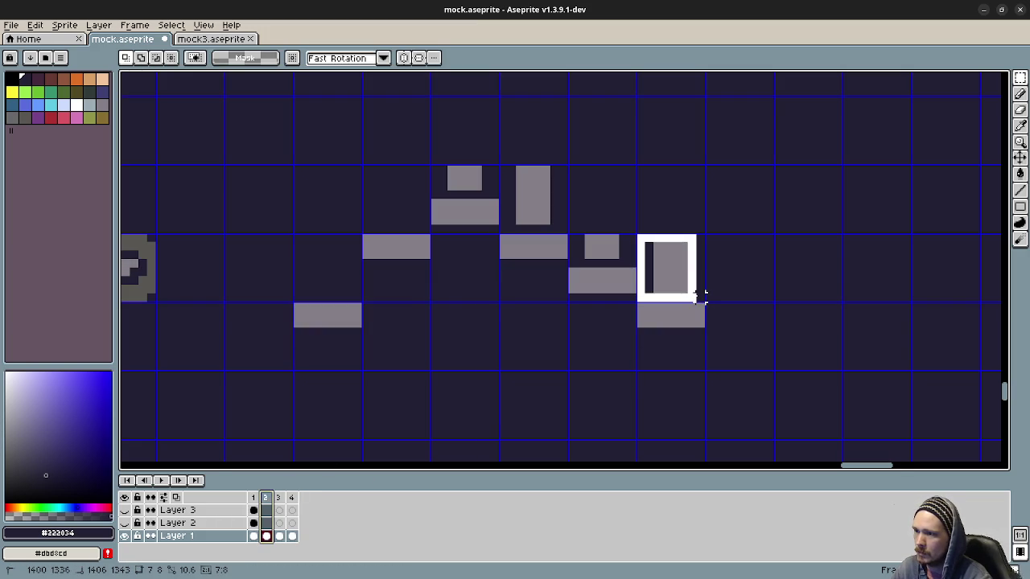
pyautogui.click(291, 497)
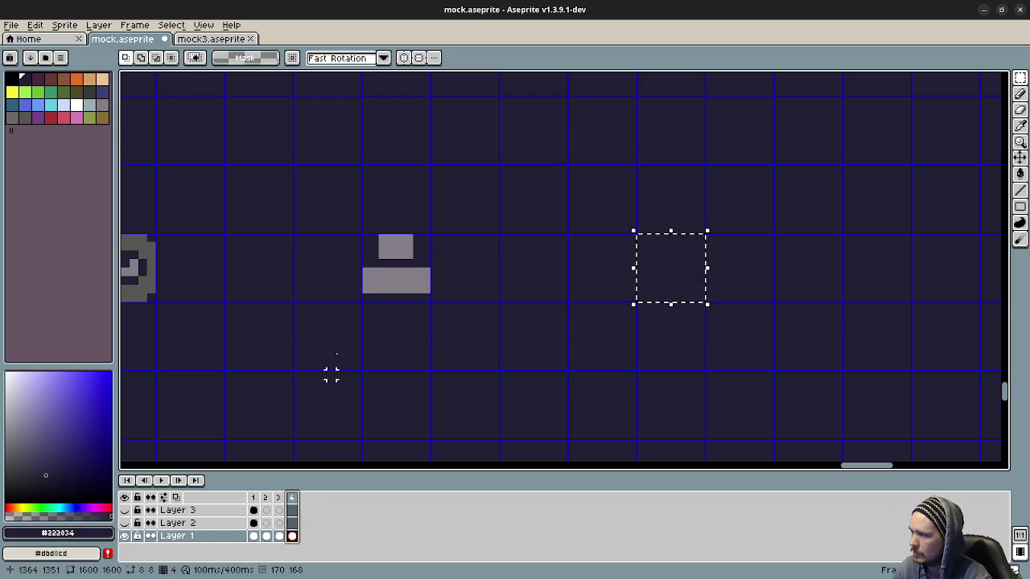
pyautogui.hotkey('ctrl', 'v')
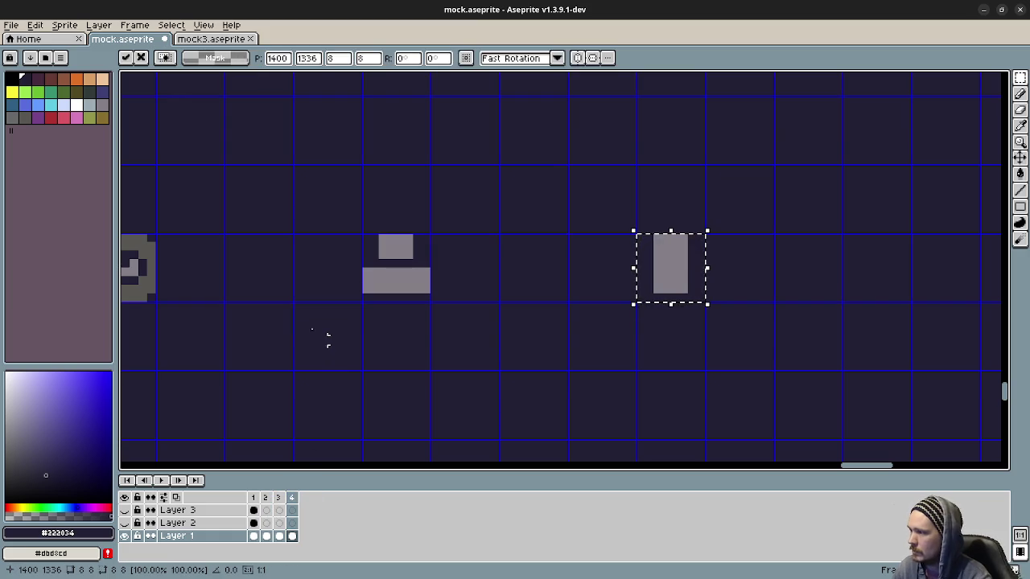
pyautogui.moveTo(671, 264); pyautogui.dragTo(340, 333)
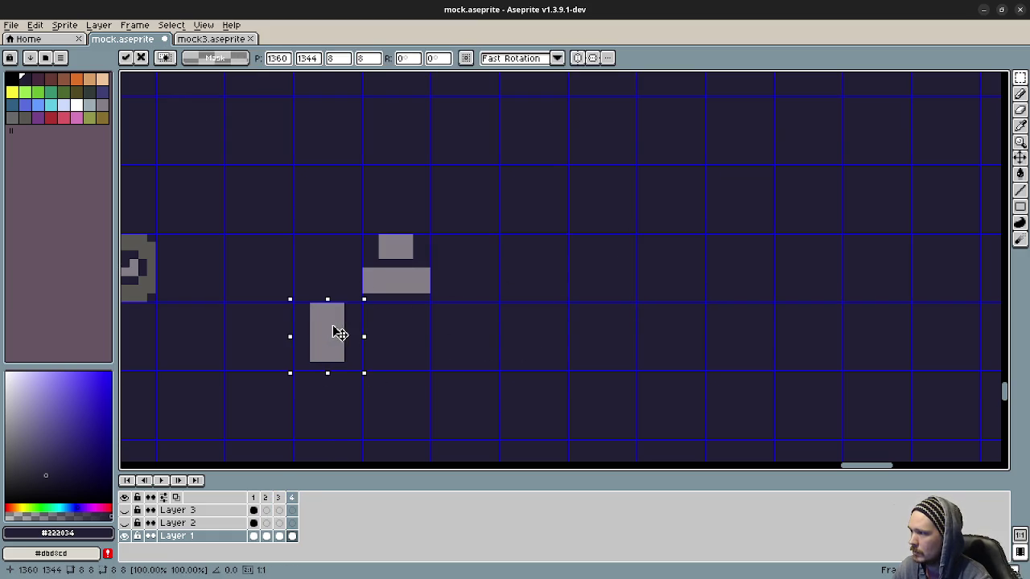
pyautogui.click(439, 332)
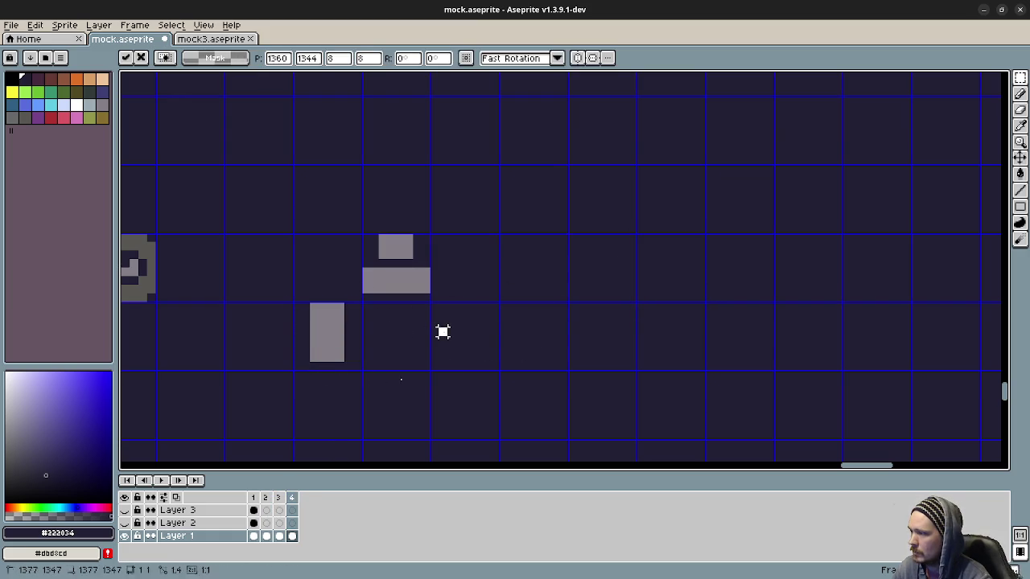
pyautogui.click(164, 480)
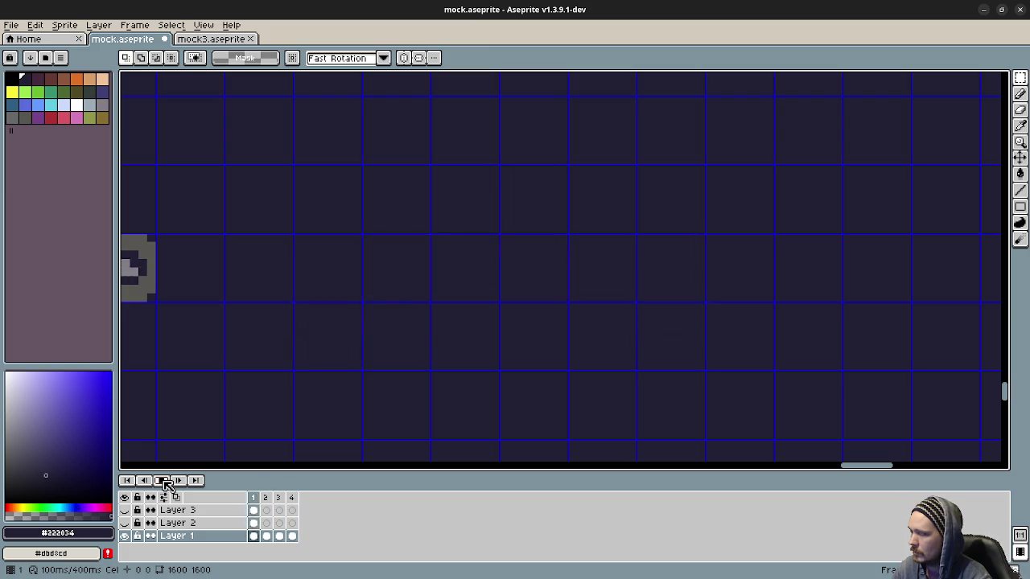
pyautogui.click(164, 480)
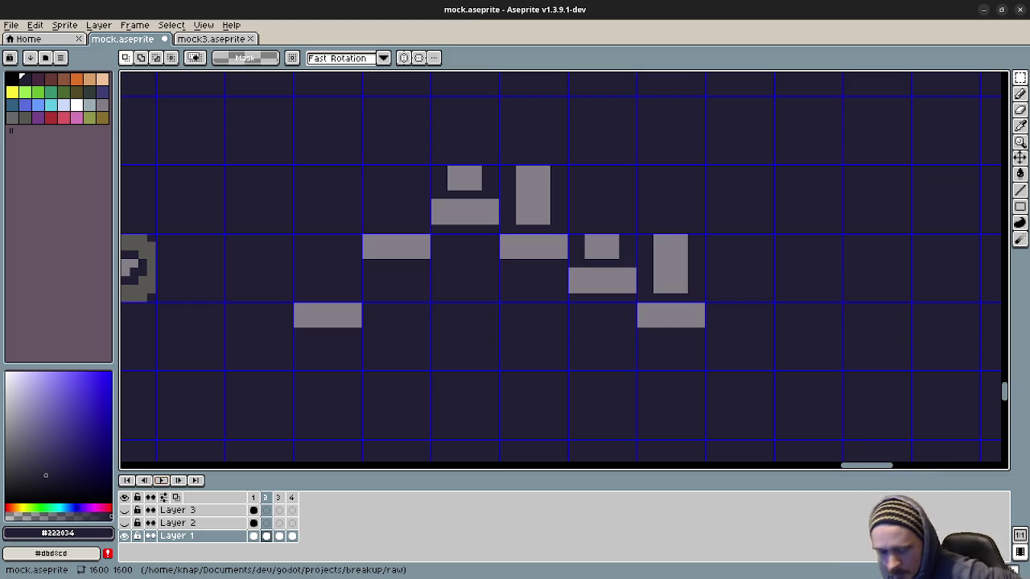
# Step: Zoom out, switch to frame 1, and pan over the level's upper area
pyautogui.scroll(-2, 423, 322)
pyautogui.scroll(-1, 423, 322)
pyautogui.scroll(-3, 423, 322)
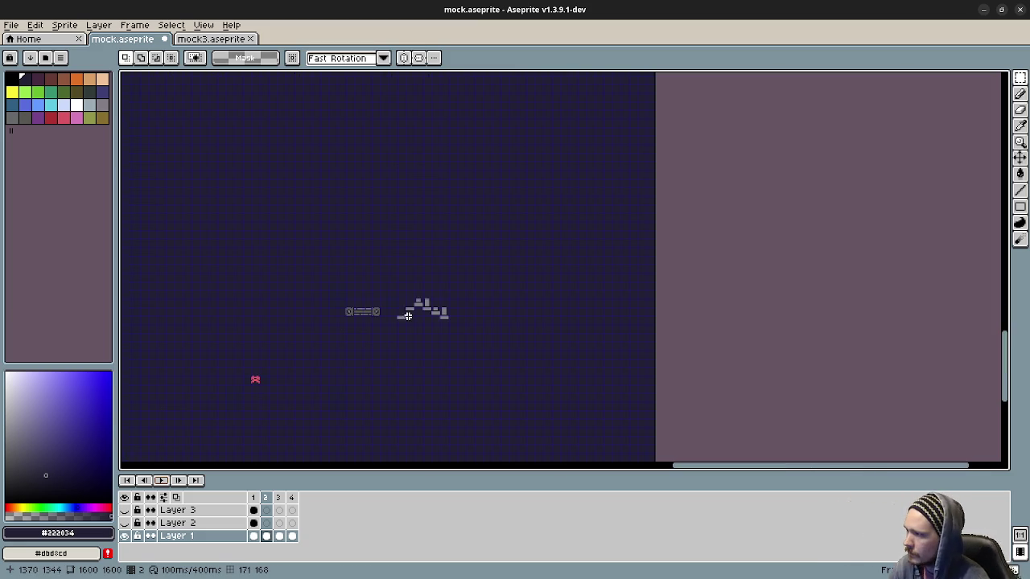
pyautogui.moveTo(386, 303); pyautogui.dragTo(528, 292)
pyautogui.click(253, 497)
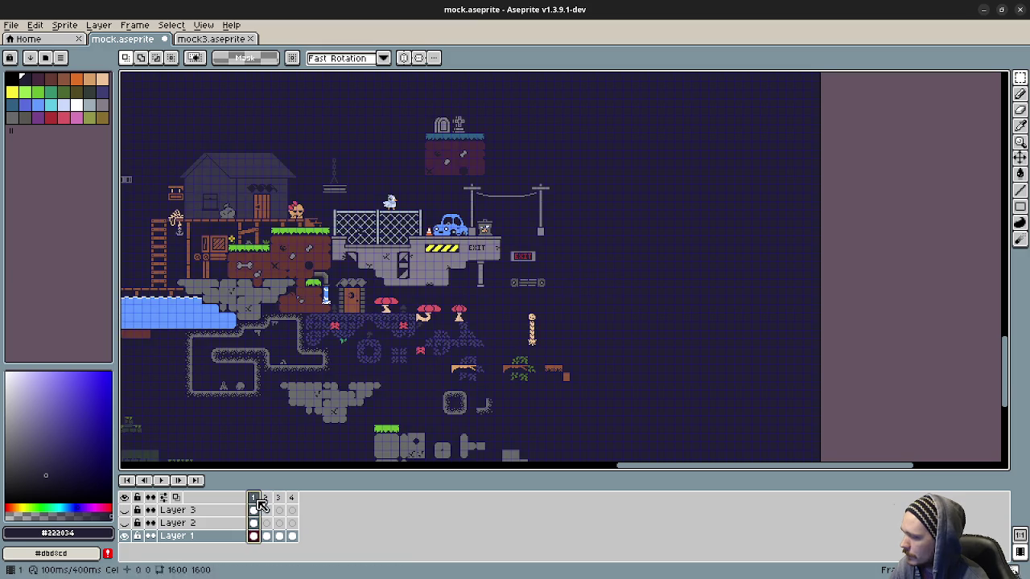
pyautogui.scroll(2, 509, 395)
pyautogui.scroll(1, 509, 395)
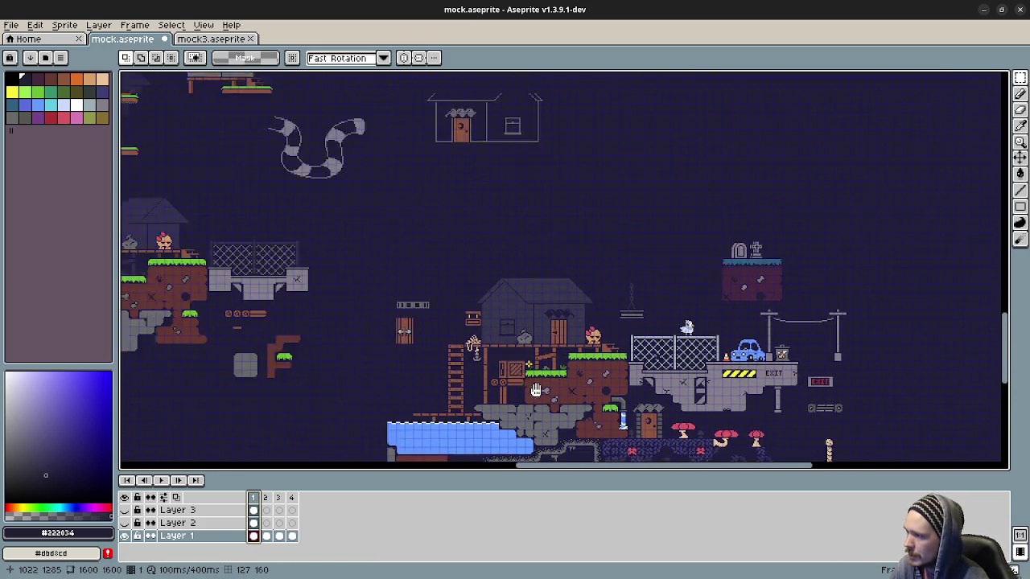
pyautogui.moveTo(509, 395); pyautogui.dragTo(365, 432)
pyautogui.moveTo(562, 291); pyautogui.dragTo(586, 349)
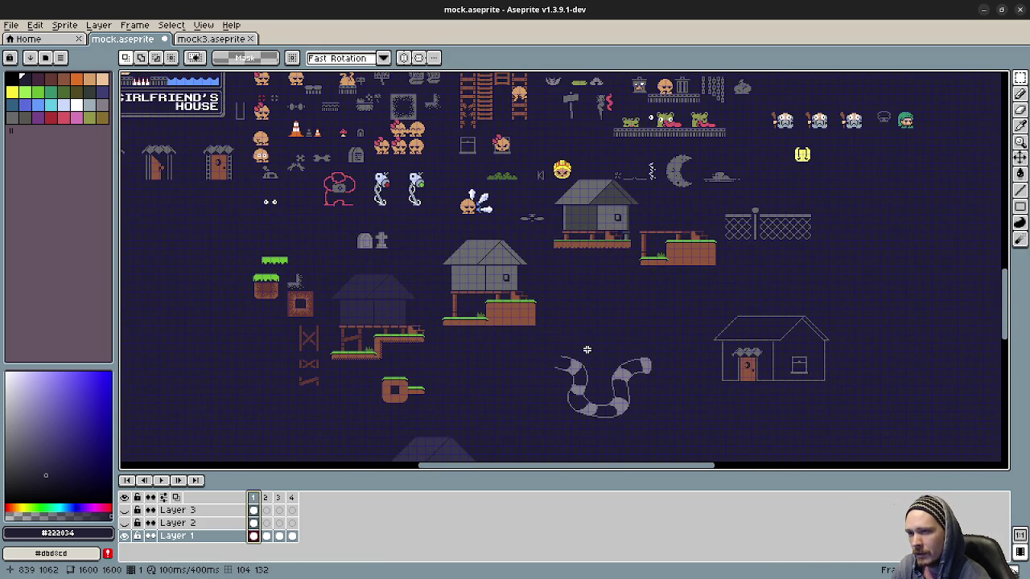
pyautogui.moveTo(394, 69); pyautogui.dragTo(489, 262)
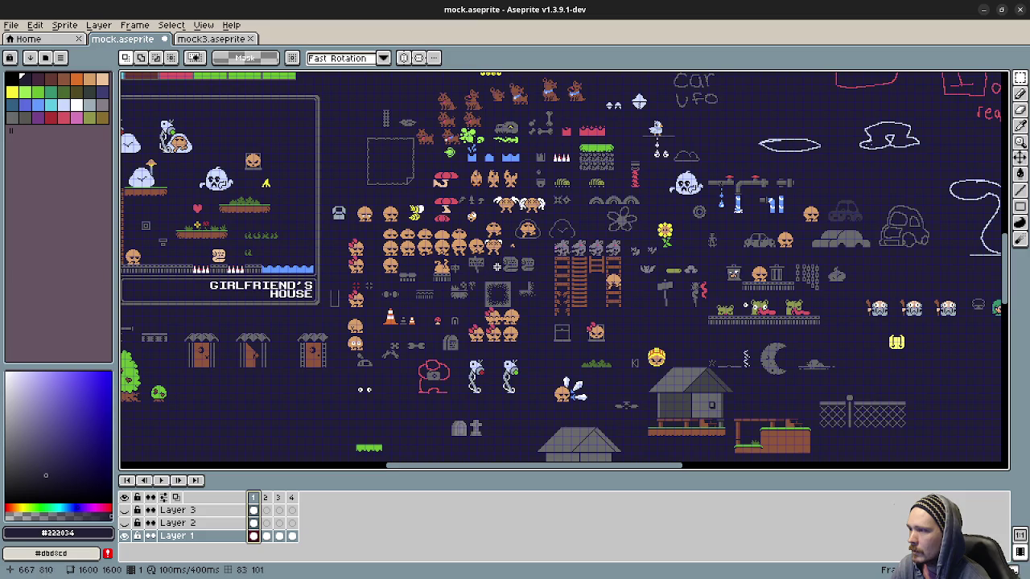
# Step: Pan past the girlfriend's house mock-up to the area map labelled GF, TH, S, A1, A2
pyautogui.scroll(-2, 463, 331)
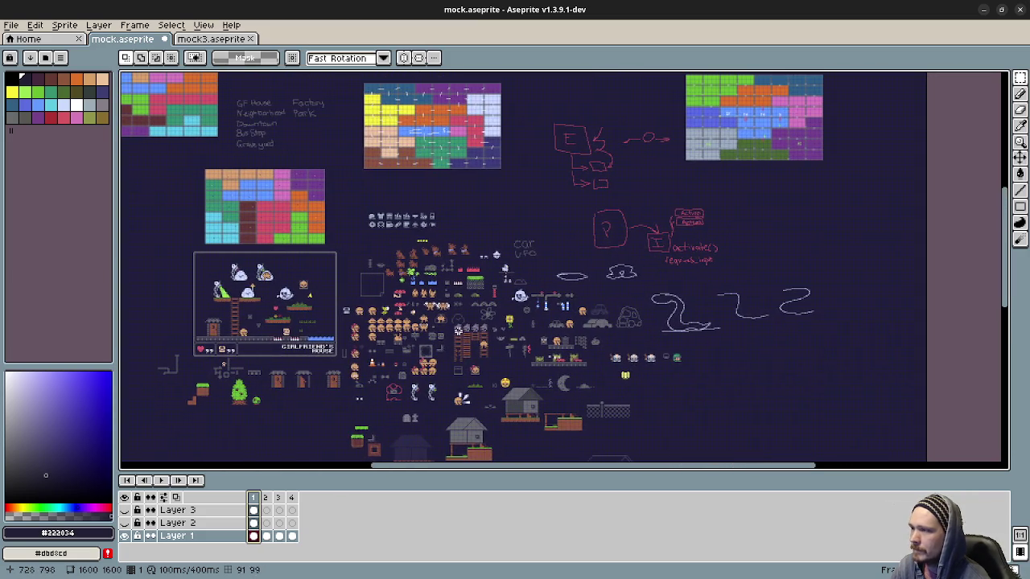
pyautogui.scroll(3, 668, 322)
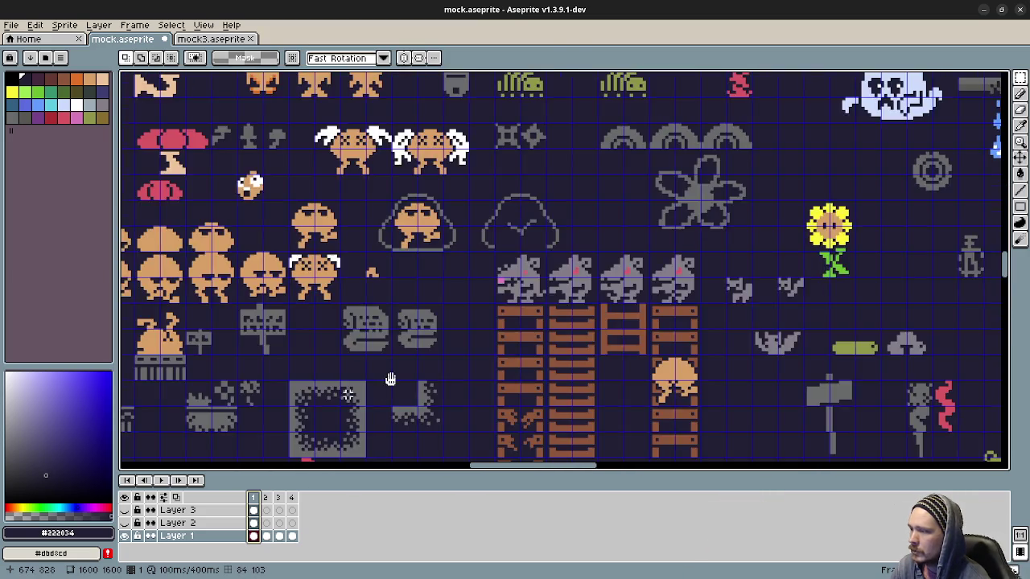
pyautogui.moveTo(738, 353); pyautogui.dragTo(836, 377)
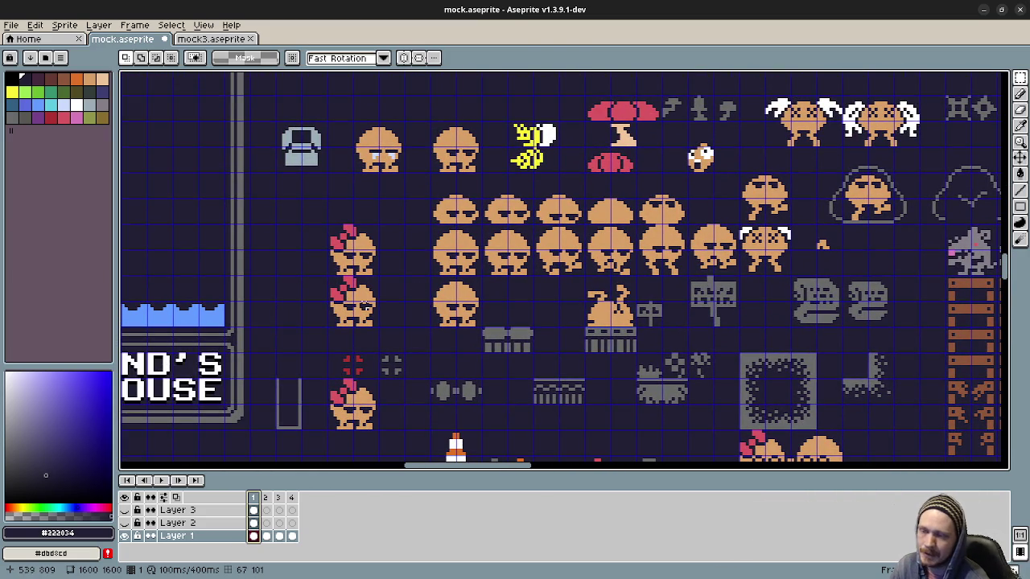
pyautogui.scroll(3, 402, 338)
pyautogui.scroll(3, 443, 386)
pyautogui.scroll(3, 485, 430)
pyautogui.scroll(2, 507, 394)
pyautogui.scroll(1, 450, 305)
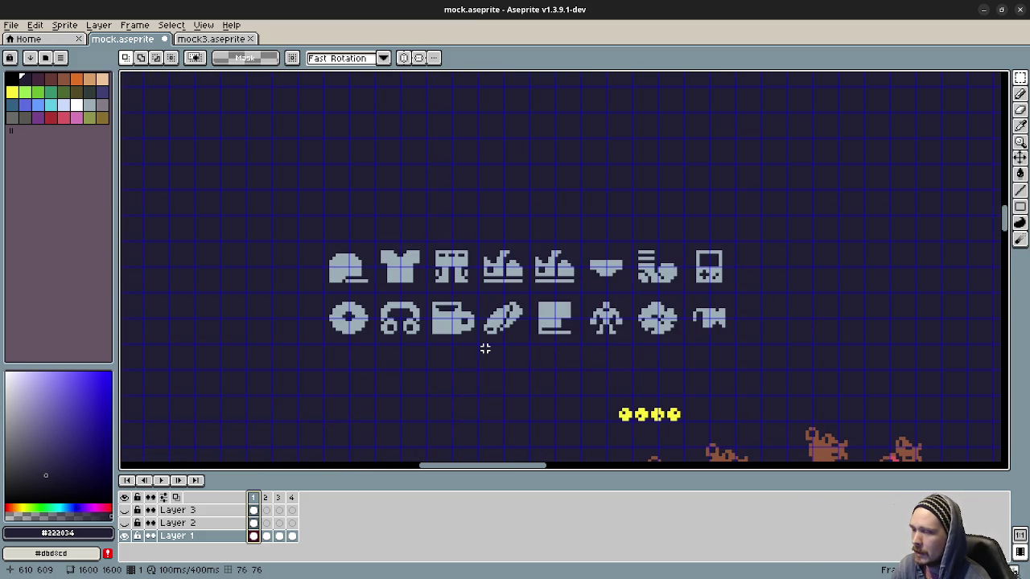
pyautogui.hscroll(5, 343, 329)
pyautogui.hscroll(2, 622, 220)
pyautogui.scroll(5, 706, 249)
pyautogui.hscroll(5, 847, 236)
pyautogui.hscroll(5, 846, 237)
pyautogui.hscroll(3, 683, 273)
pyautogui.scroll(2, 644, 298)
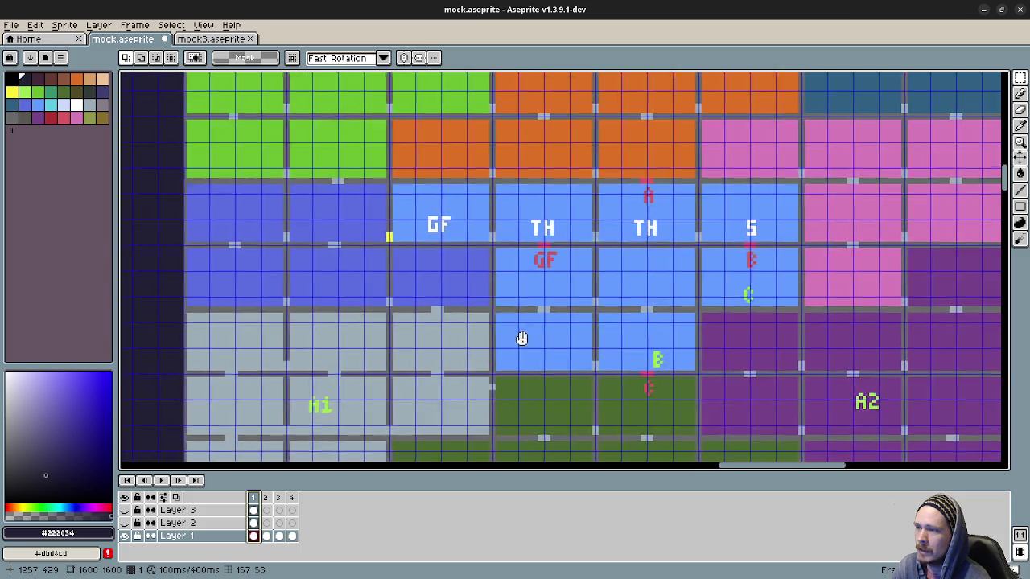
pyautogui.scroll(-1, 568, 315)
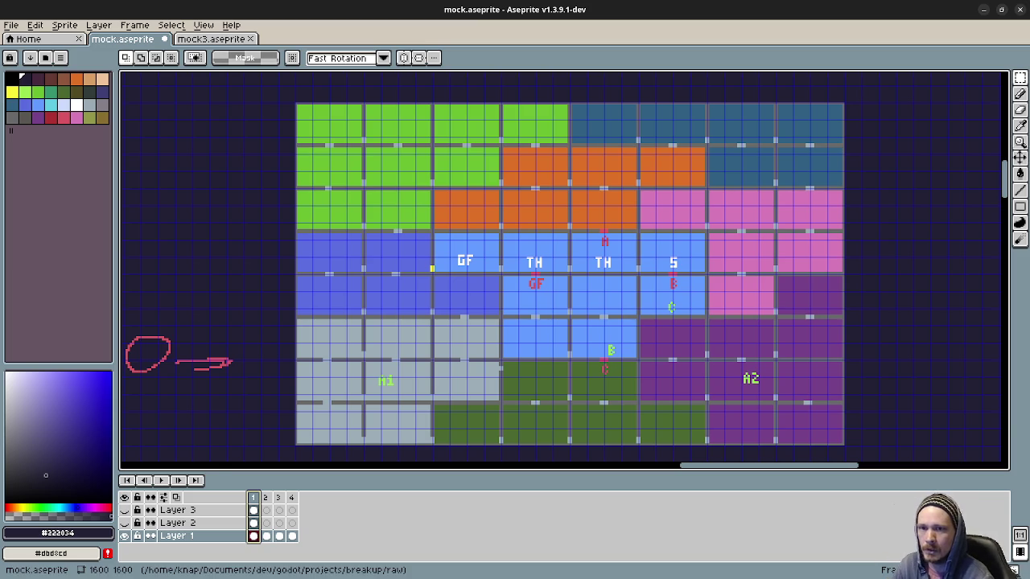
pyautogui.hotkey('alt', 'Tab')
# Step: Run the project and walk the player through Main Street to the checkpoint, then right to the birds screen
pyautogui.click(856, 35)
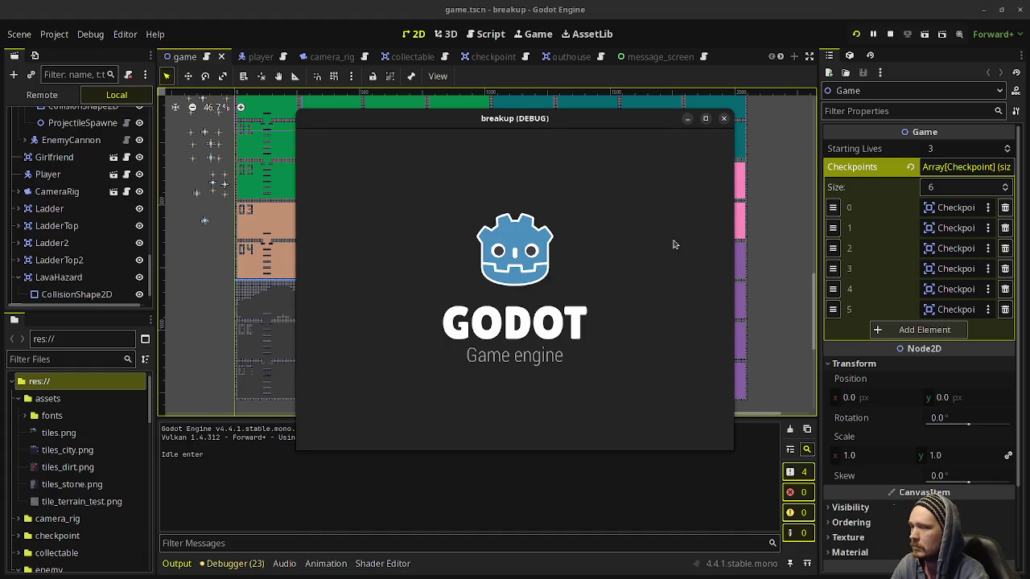
pyautogui.press('Right')
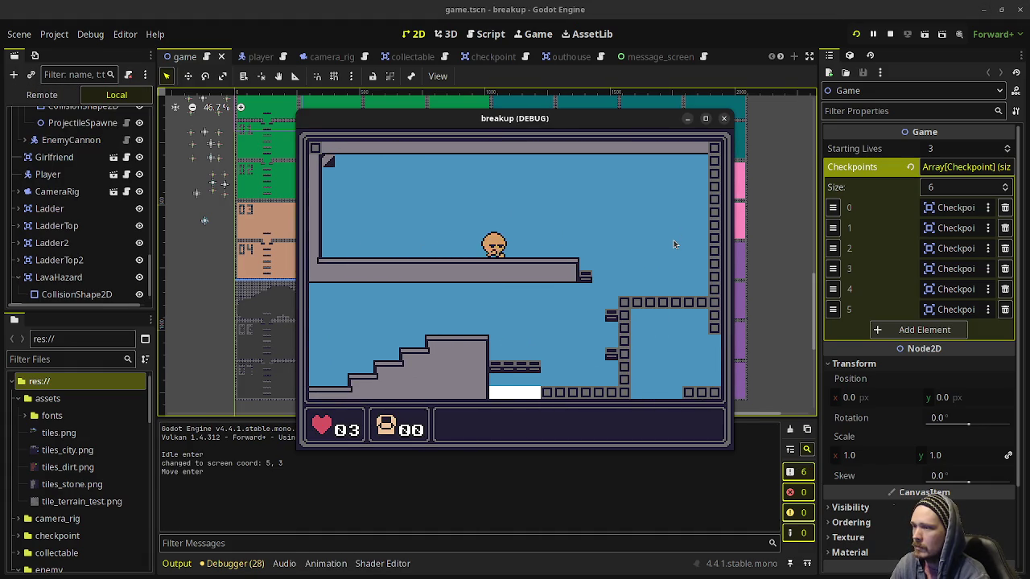
pyautogui.press('Left')
pyautogui.press('space')
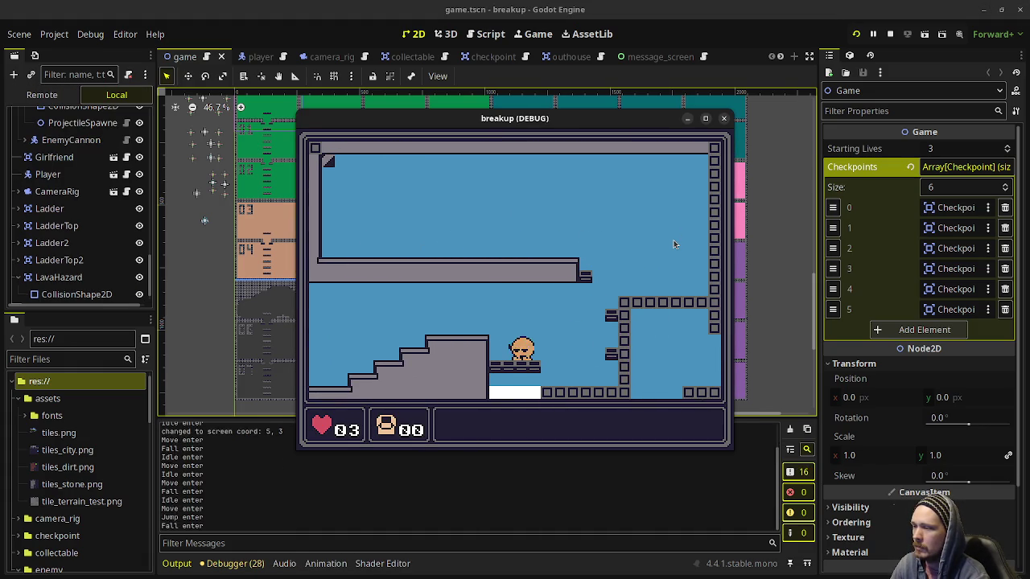
pyautogui.press('Left')
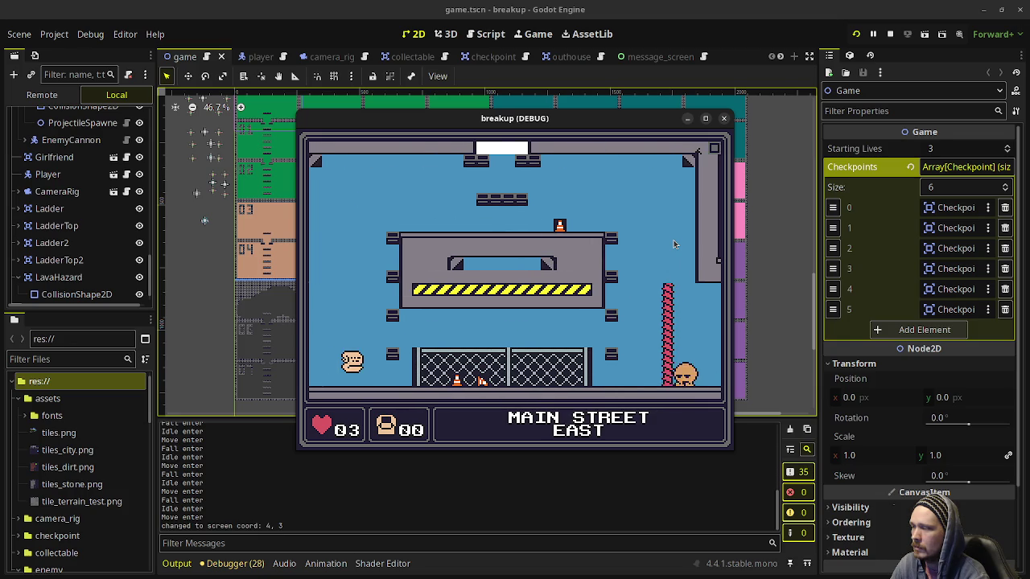
pyautogui.press('space')
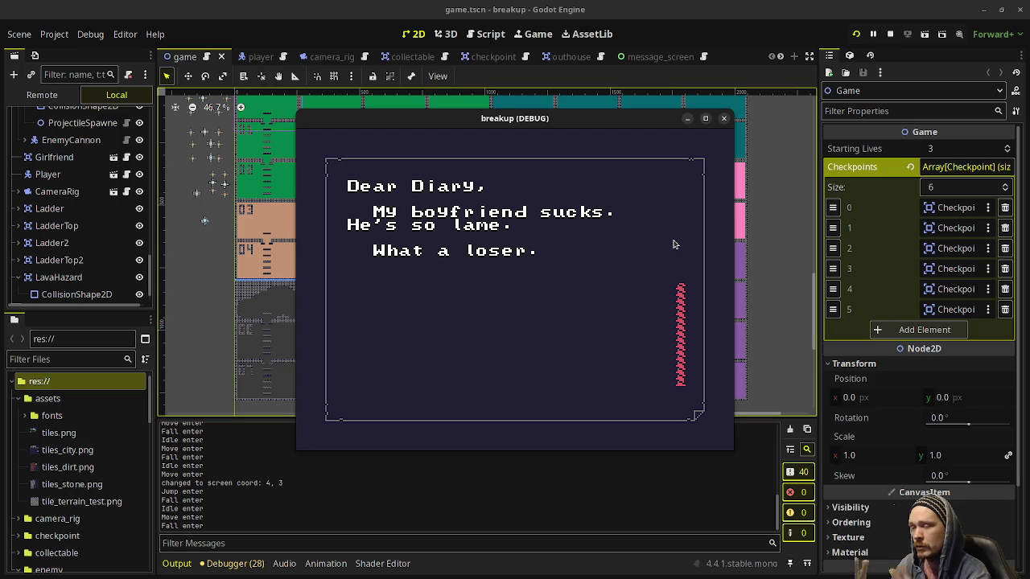
pyautogui.press('Left')
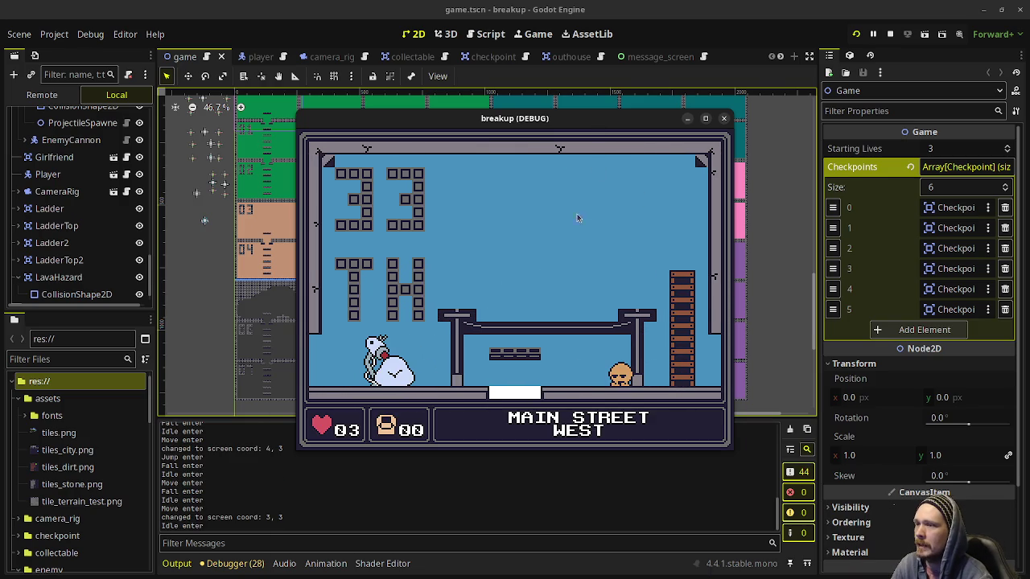
pyautogui.moveTo(579, 207); pyautogui.dragTo(548, 400)
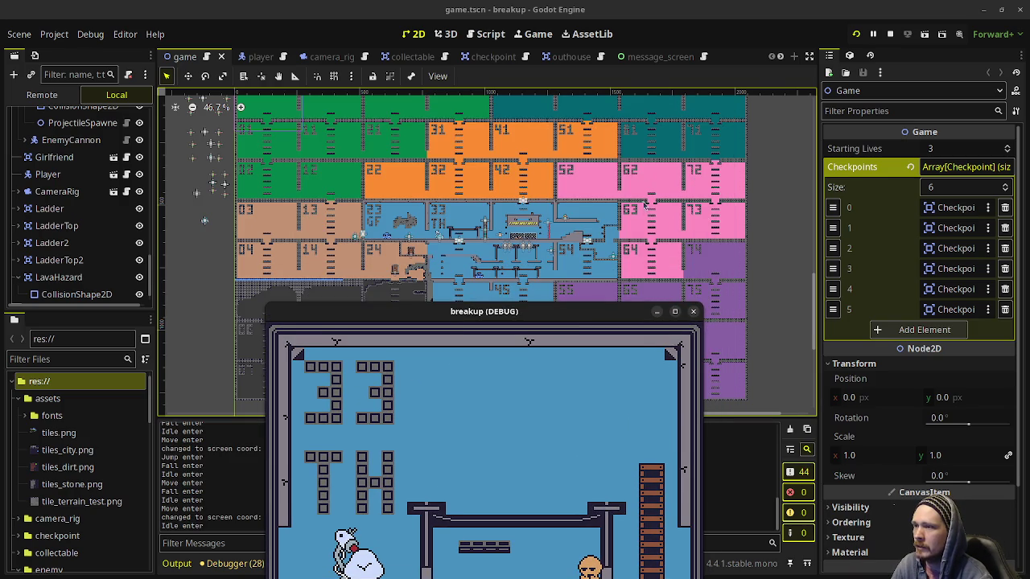
pyautogui.moveTo(540, 287); pyautogui.dragTo(515, 125)
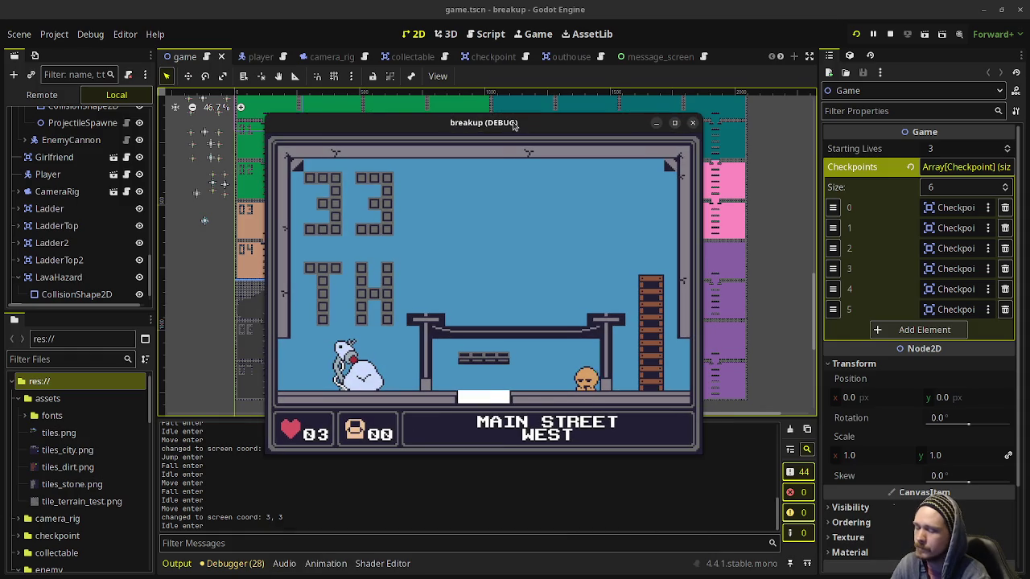
pyautogui.press('Left')
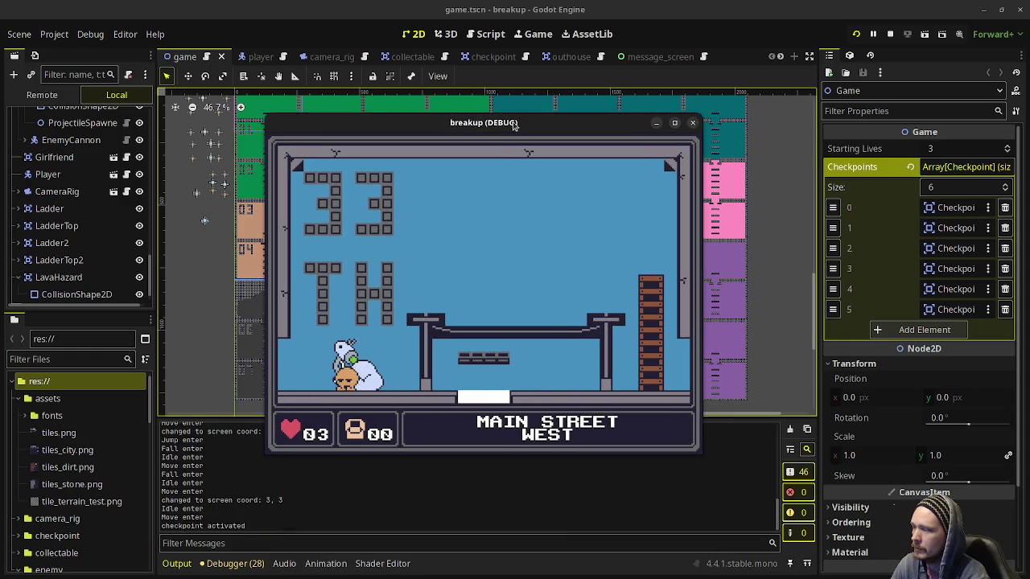
pyautogui.press('Right')
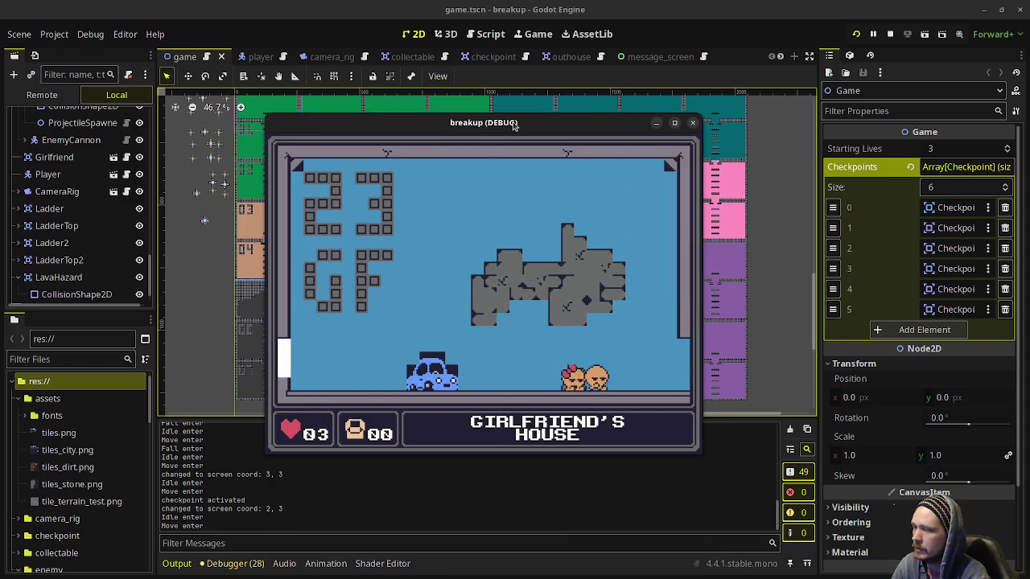
pyautogui.press('Right')
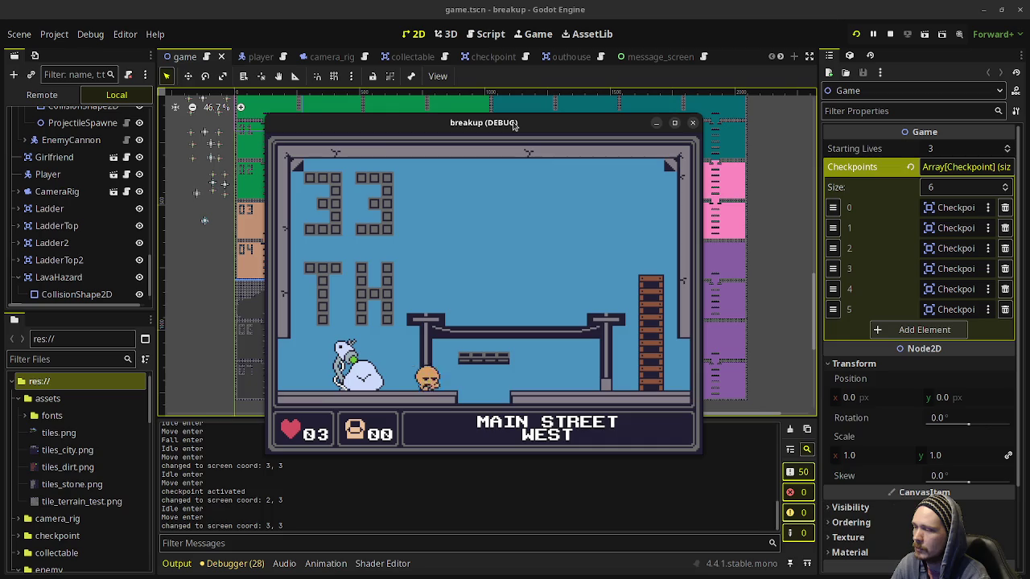
pyautogui.press('Right')
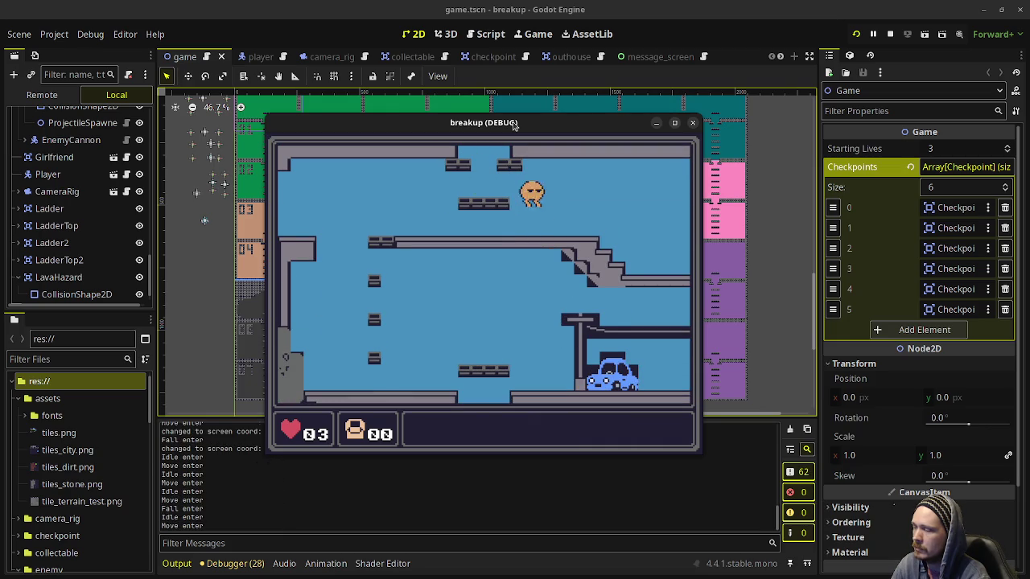
pyautogui.press('Right')
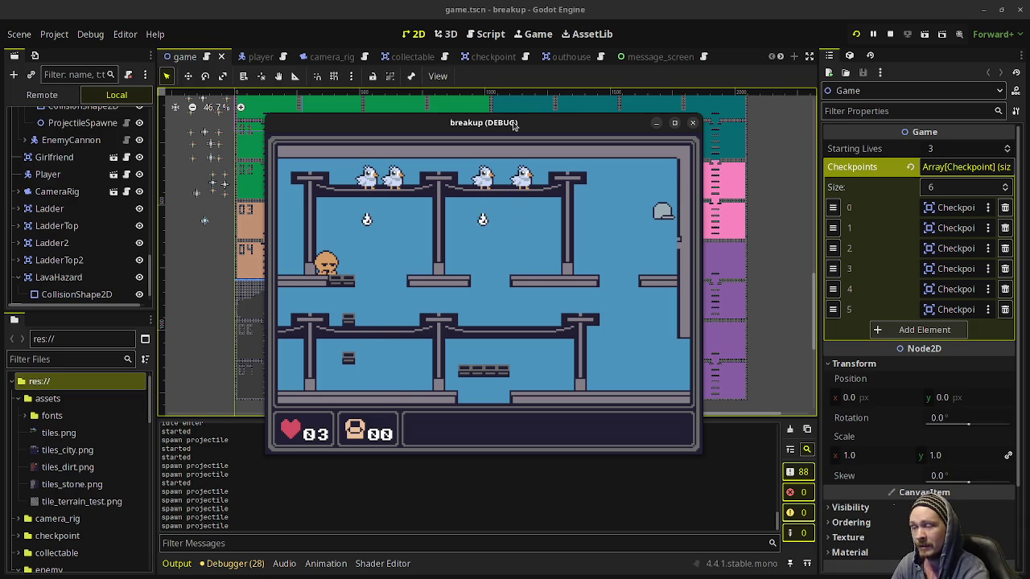
# Step: Jump across the platforms dodging projectiles to collect the hat, then stop the game
pyautogui.press('d')
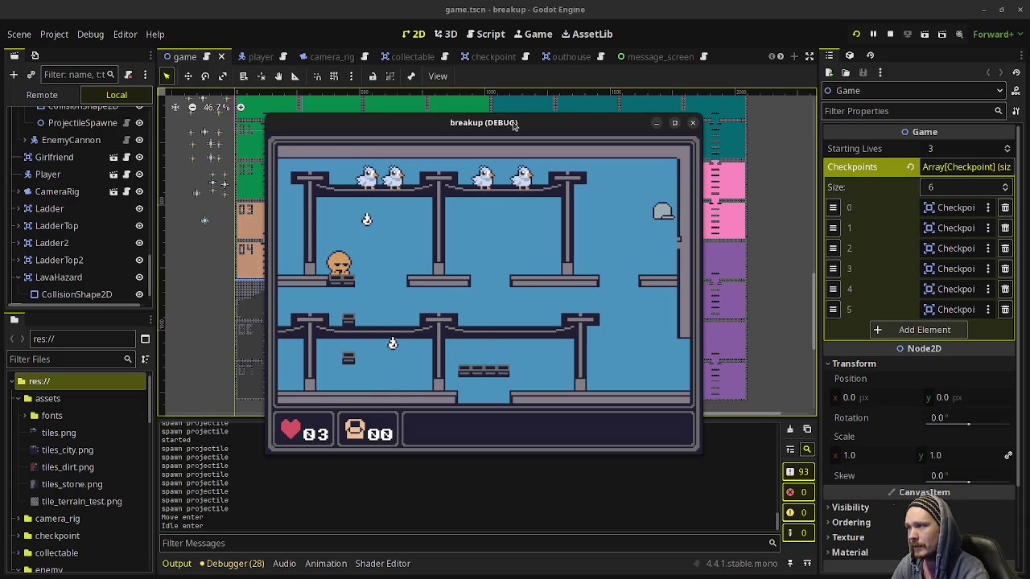
pyautogui.press('d')
pyautogui.press('space')
pyautogui.press('d')
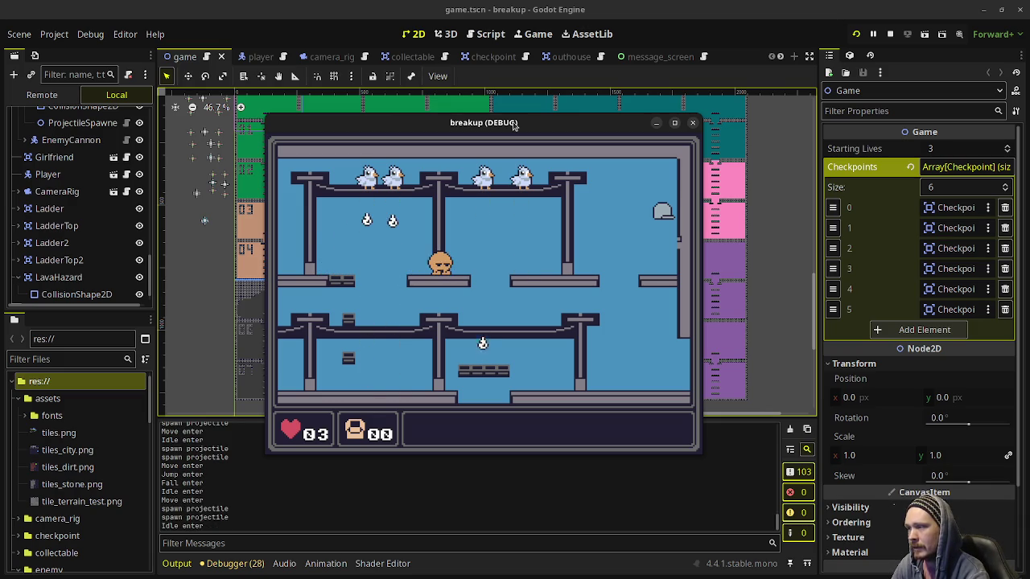
pyautogui.press('d')
pyautogui.press('a')
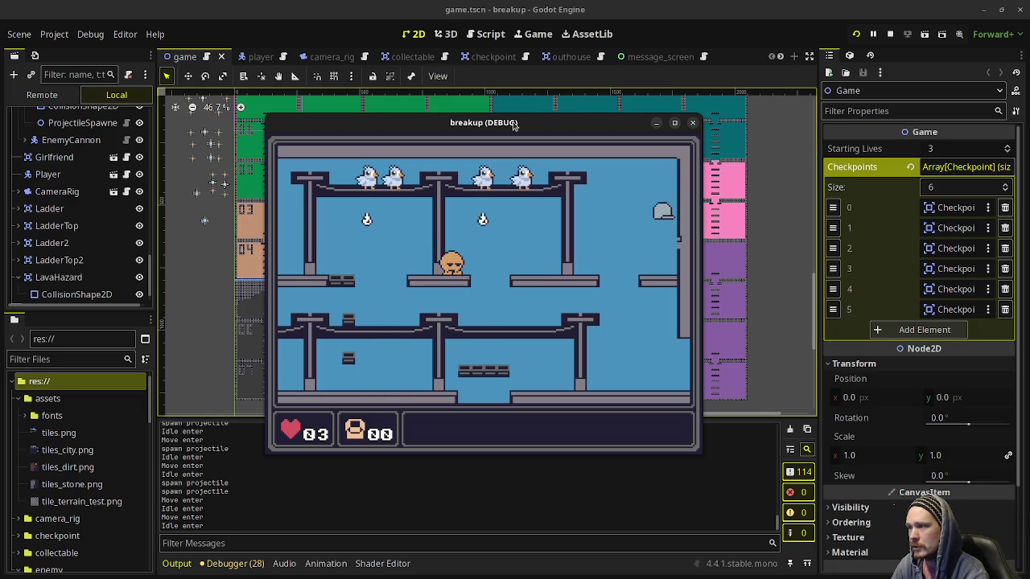
pyautogui.press('space')
pyautogui.press('d')
pyautogui.press('space')
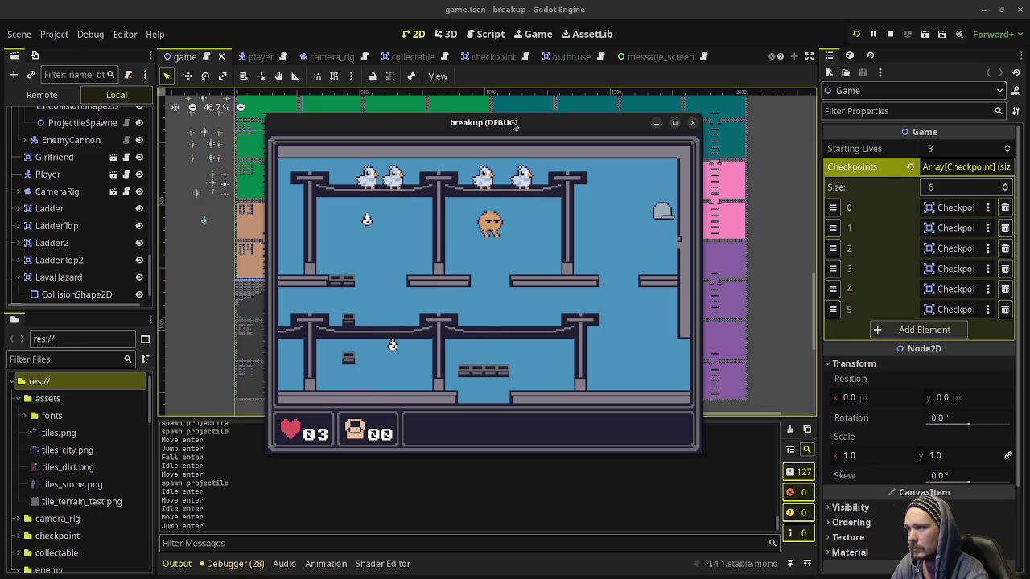
pyautogui.press('space')
pyautogui.press('d')
pyautogui.press('space')
pyautogui.press('a')
pyautogui.press('a')
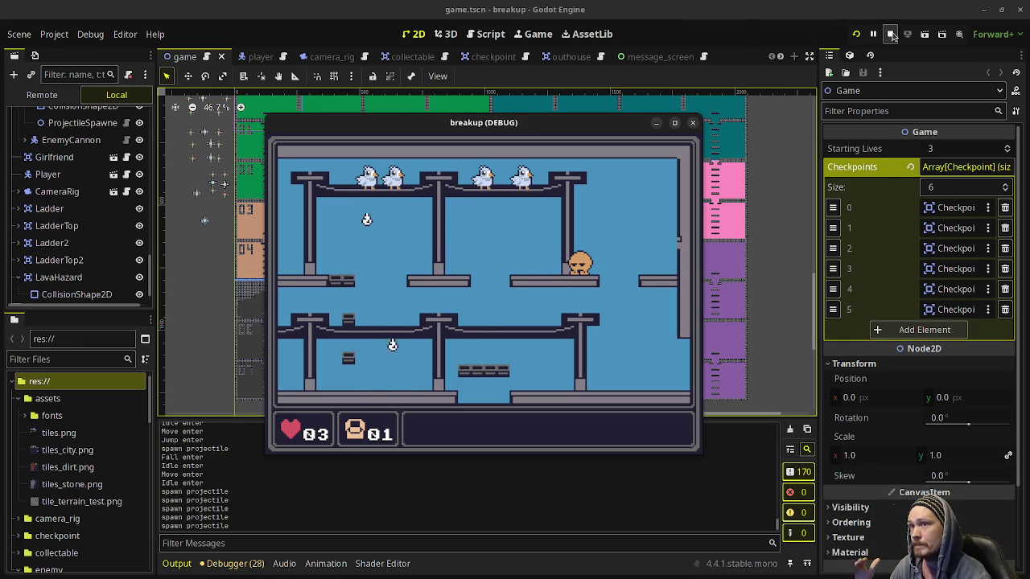
pyautogui.click(890, 35)
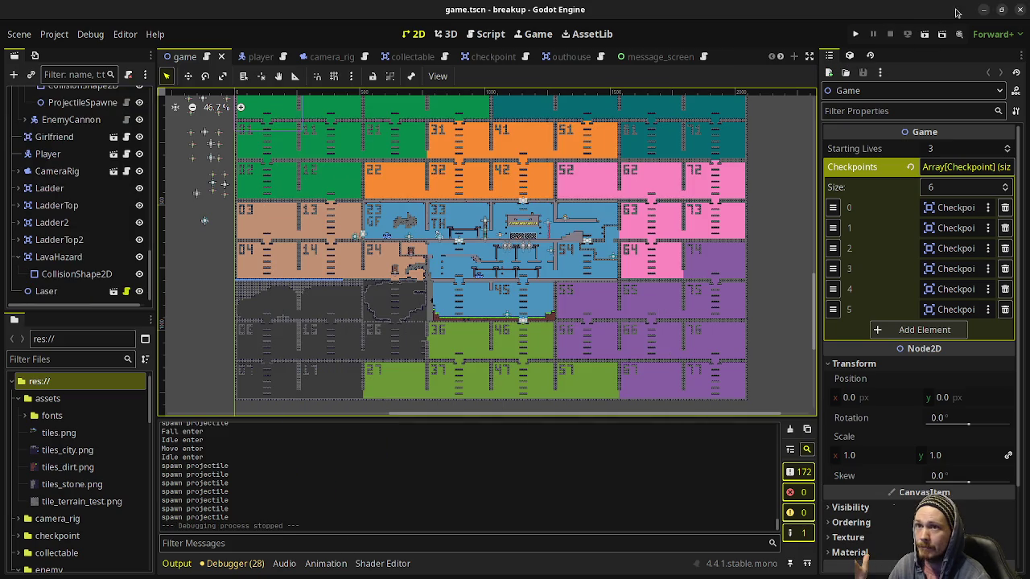
# Step: Minimize Godot and pan across the mock.aseprite tile area
pyautogui.click(986, 10)
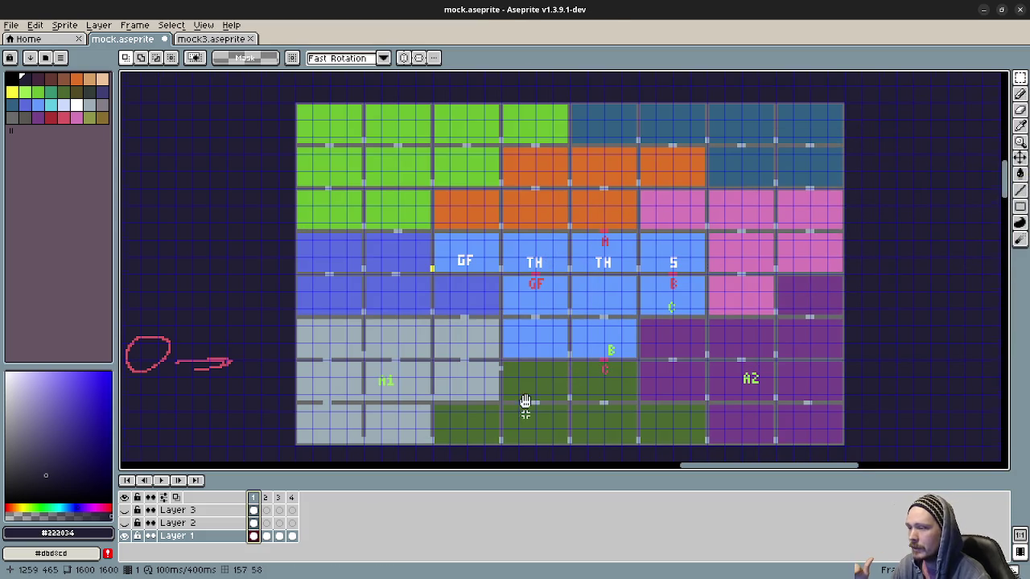
pyautogui.scroll(-3, 538, 406)
pyautogui.scroll(-3, 538, 406)
pyautogui.scroll(-5, 595, 386)
pyautogui.scroll(-6, 673, 394)
pyautogui.hscroll(2, 673, 393)
pyautogui.scroll(-5, 563, 338)
pyautogui.hscroll(1, 563, 338)
pyautogui.scroll(-5, 540, 354)
pyautogui.scroll(-5, 556, 362)
pyautogui.scroll(-3, 531, 362)
pyautogui.scroll(-3, 499, 406)
pyautogui.scroll(-3, 531, 322)
pyautogui.scroll(3, 555, 272)
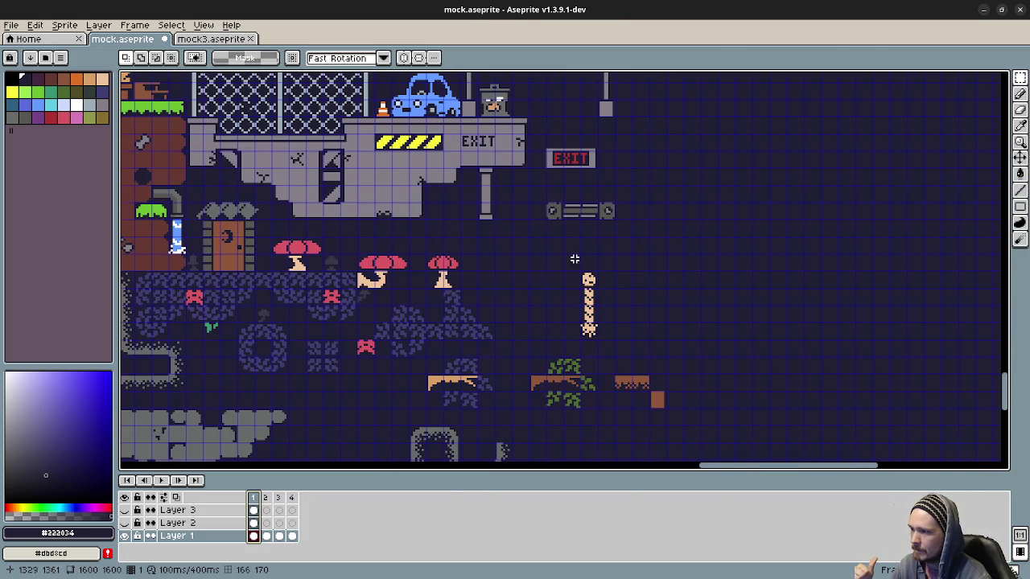
pyautogui.scroll(1, 645, 264)
pyautogui.moveTo(657, 200)
pyautogui.mouseDown()
pyautogui.moveTo(563, 160)
pyautogui.moveTo(620, 317)
pyautogui.mouseUp()
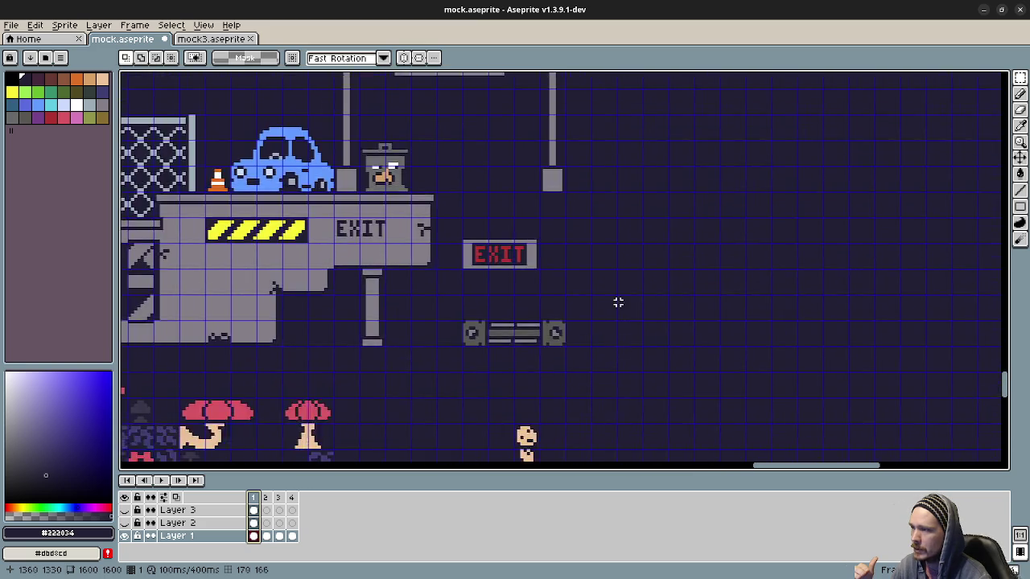
pyautogui.scroll(-4, 614, 299)
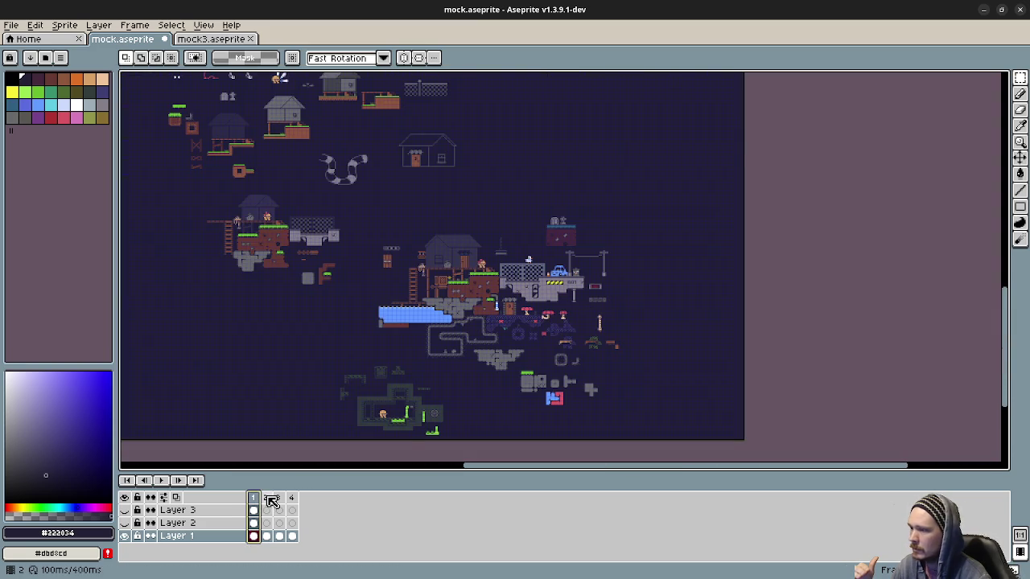
# Step: Play the mockup animation, stop it, and return to frame 2, selecting the small grey step tile
pyautogui.click(266, 497)
pyautogui.scroll(3, 635, 338)
pyautogui.scroll(1, 568, 263)
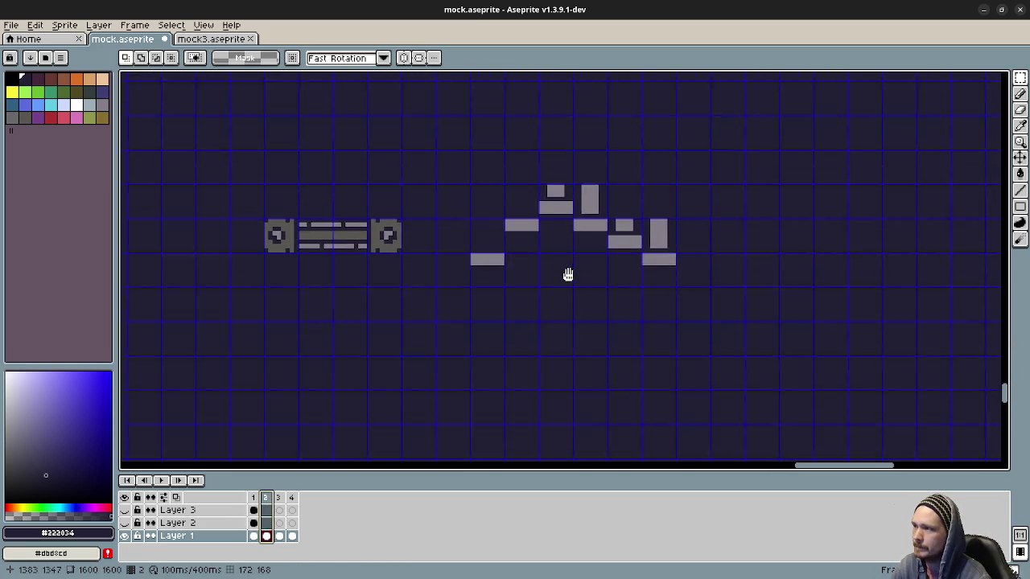
pyautogui.scroll(1, 478, 316)
pyautogui.click(161, 480)
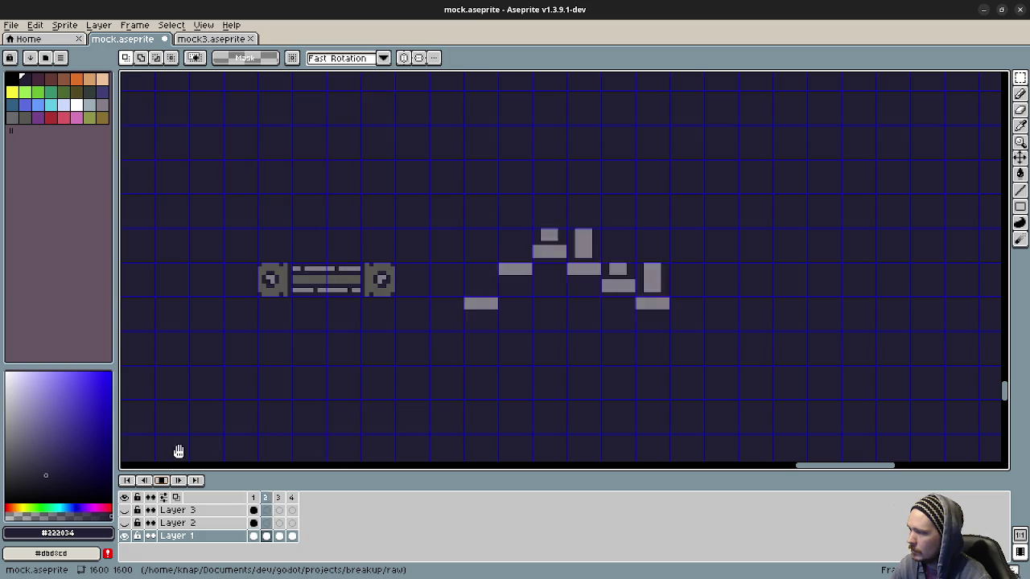
pyautogui.click(251, 498)
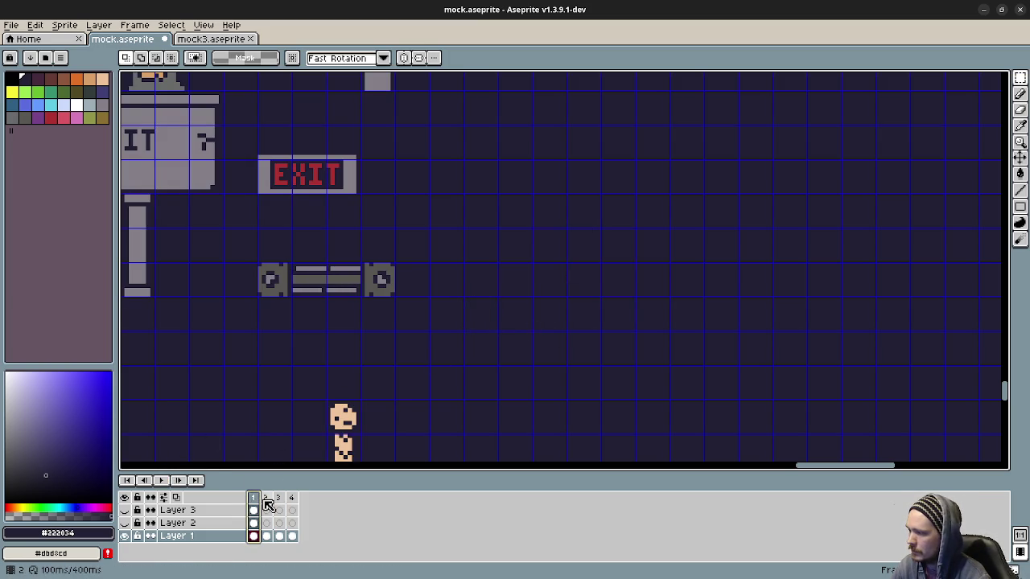
pyautogui.click(265, 498)
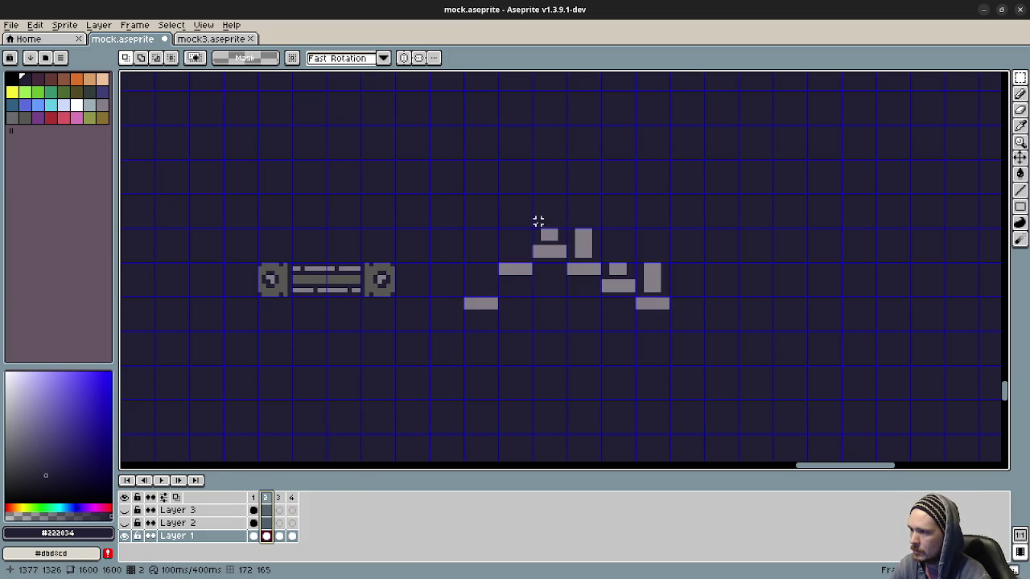
pyautogui.moveTo(529, 226); pyautogui.dragTo(568, 265)
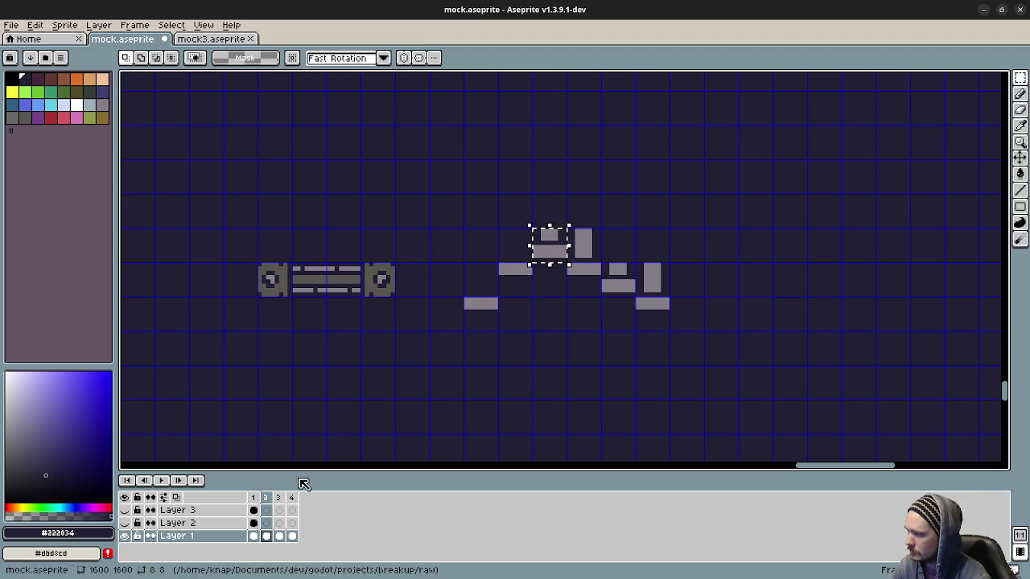
# Step: Paste the copied grey platform tile into frame 1 beside the rail piece
pyautogui.click(254, 499)
pyautogui.hotkey('ctrl', 'v')
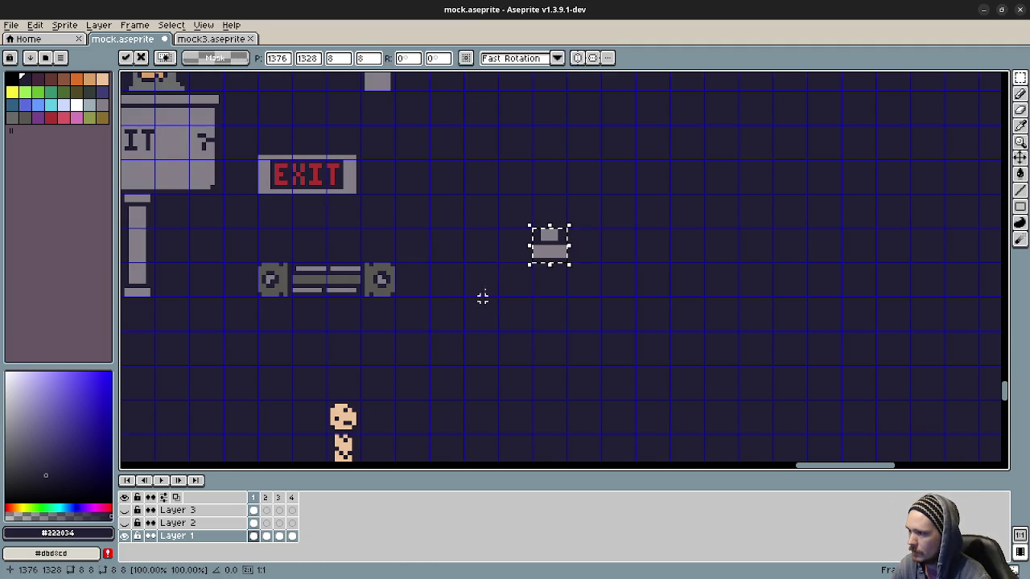
pyautogui.moveTo(551, 246); pyautogui.dragTo(492, 293)
pyautogui.click(552, 276)
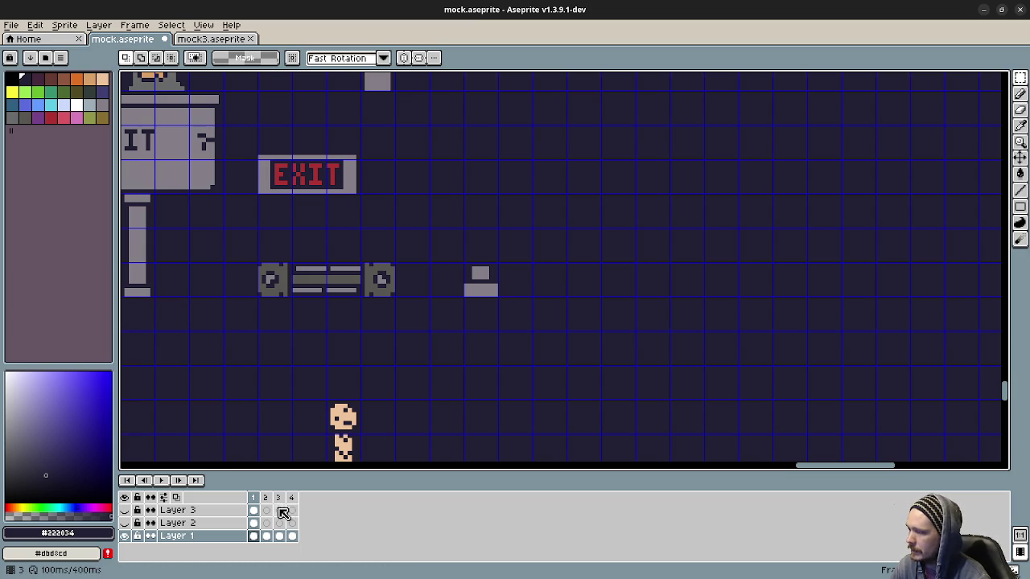
# Step: On frame 2, draw grey pixels near the tile group with the tile's grey
pyautogui.click(265, 498)
pyautogui.scroll(1, 478, 299)
pyautogui.press('b')
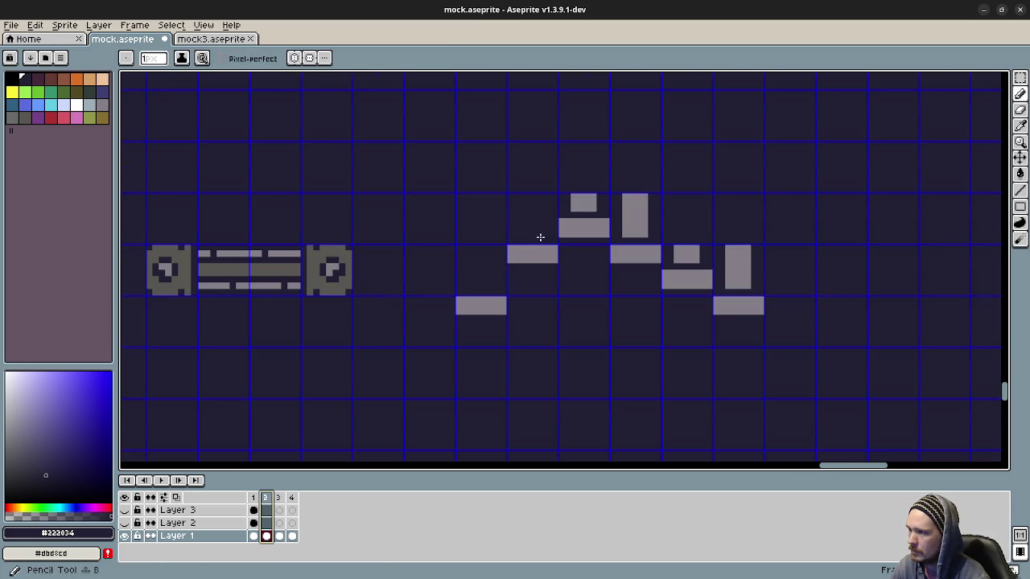
pyautogui.keyDown('alt'); pyautogui.click(533, 252); pyautogui.keyUp('alt')
pyautogui.moveTo(476, 285)
pyautogui.mouseDown()
pyautogui.moveTo(477, 260)
pyautogui.moveTo(491, 256)
pyautogui.mouseUp()
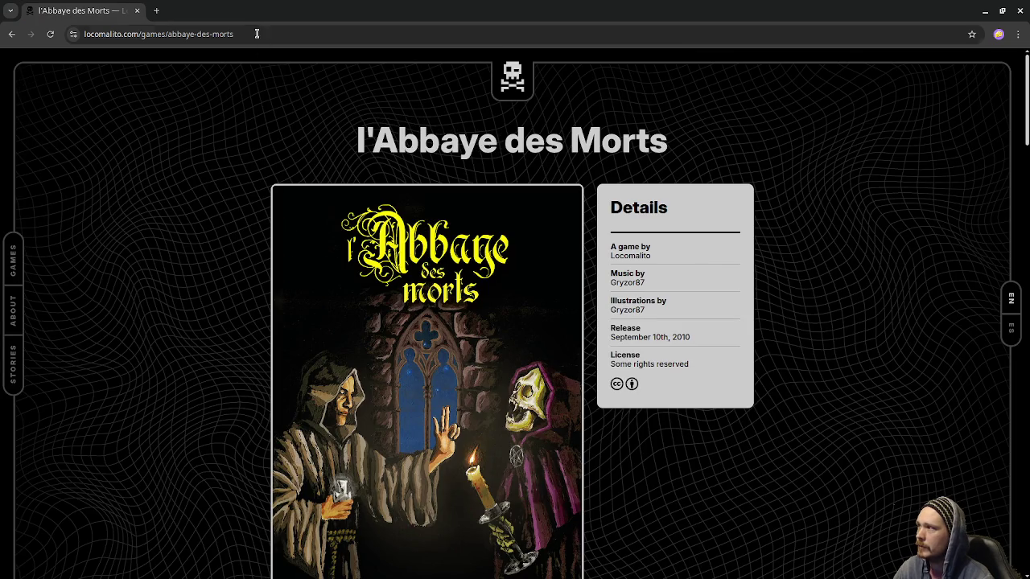
# Step: Scroll through the l'Abbaye des Morts page on locomalito.com
pyautogui.click(256, 34)
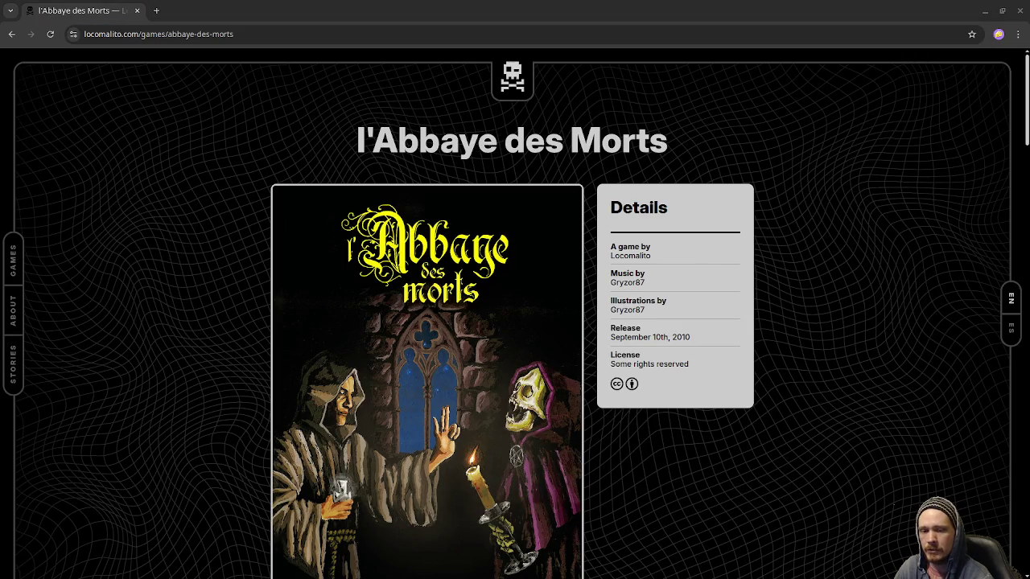
pyautogui.scroll(-3, 382, 426)
pyautogui.scroll(-7, 483, 403)
pyautogui.scroll(-1, 791, 392)
pyautogui.scroll(-6, 791, 392)
pyautogui.scroll(-4, 784, 384)
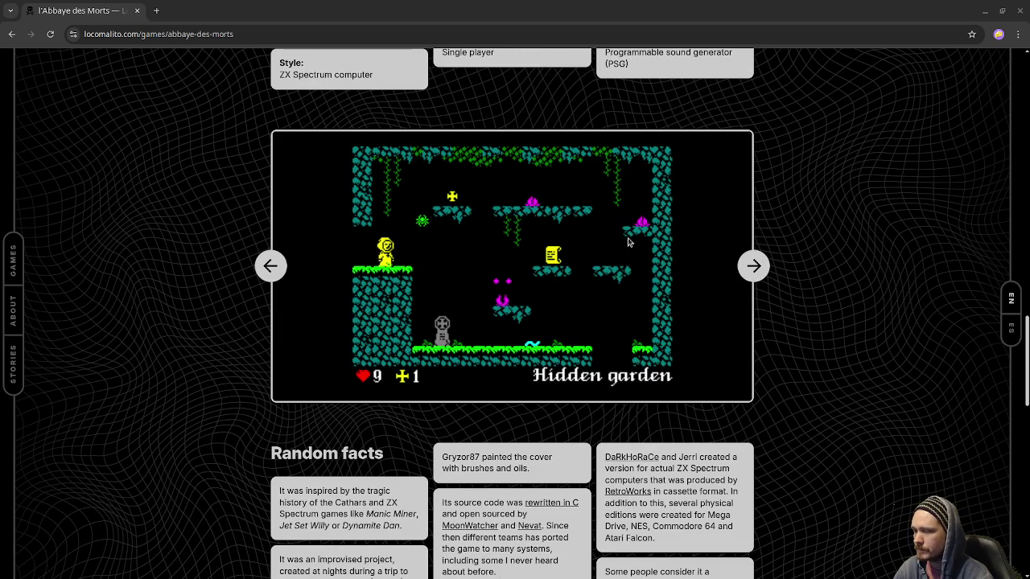
pyautogui.scroll(4, 641, 250)
pyautogui.scroll(4, 807, 312)
pyautogui.scroll(1, 807, 312)
pyautogui.scroll(2, 807, 312)
pyautogui.scroll(-1, 806, 310)
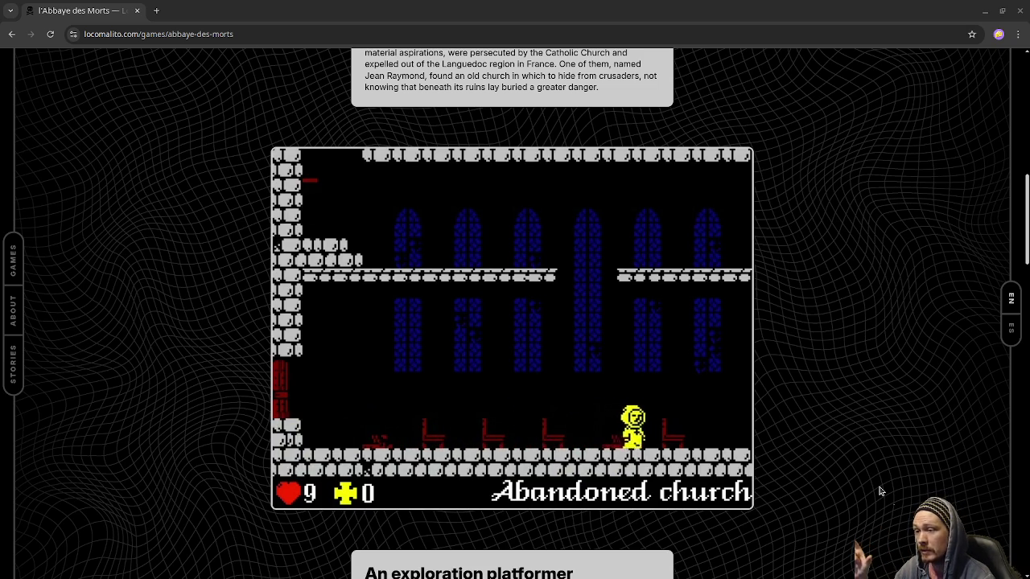
# Step: Use the arrow keys on the Ōoo thinkygames.com page, then start its embedded trailer
pyautogui.press('Right')
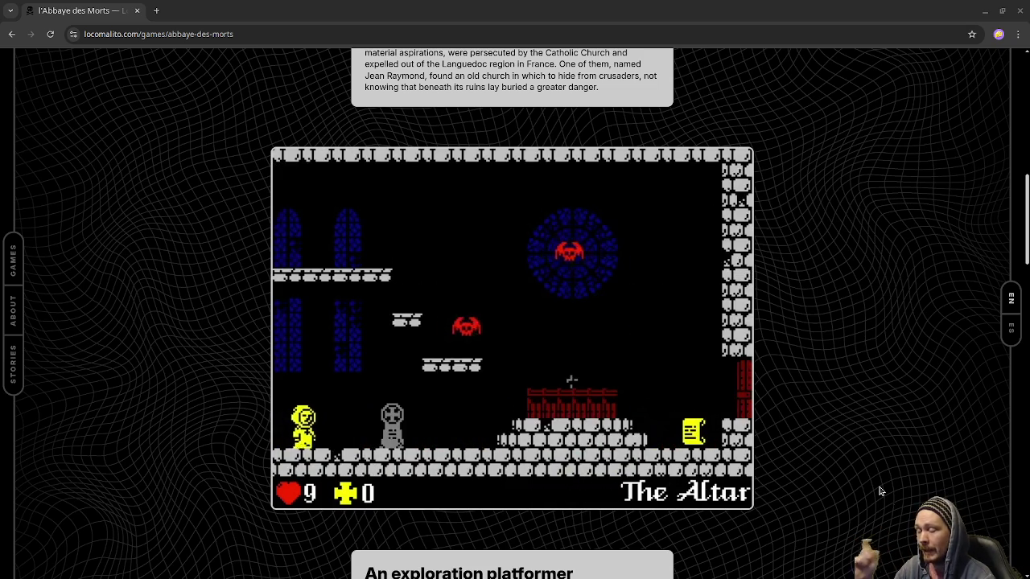
pyautogui.press('Right')
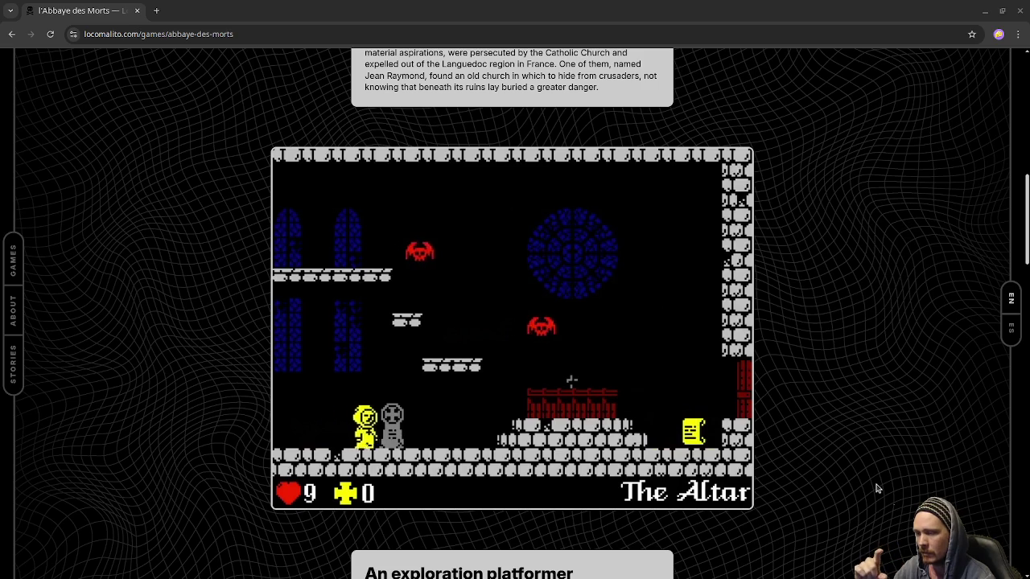
pyautogui.press('Up')
pyautogui.press('Right')
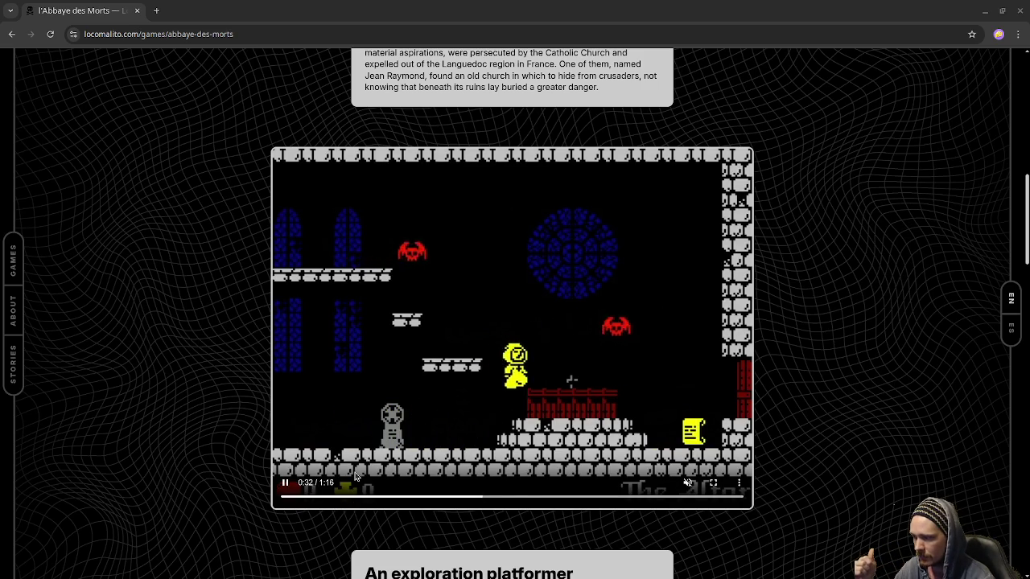
pyautogui.press('Right')
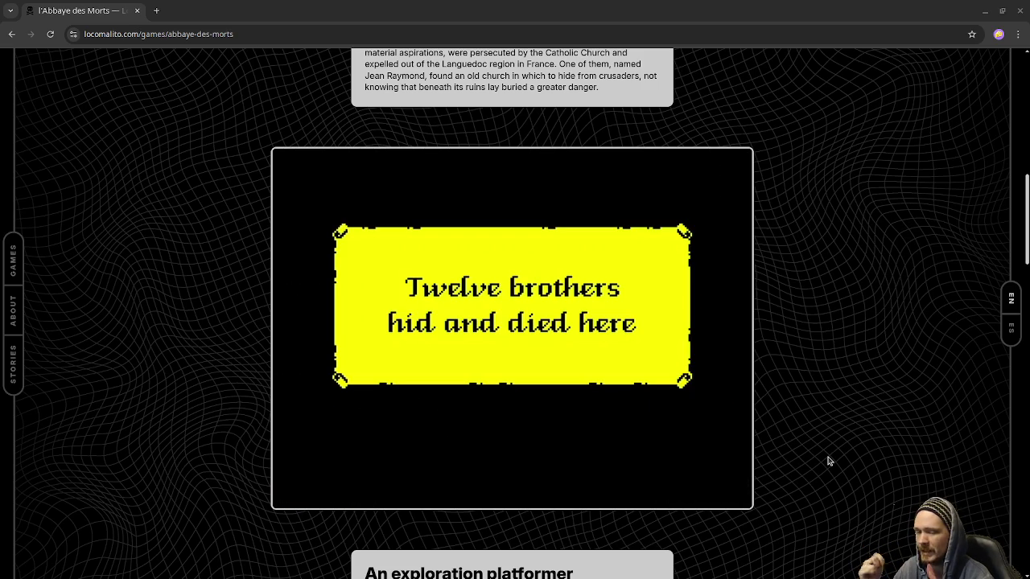
pyautogui.press('Left')
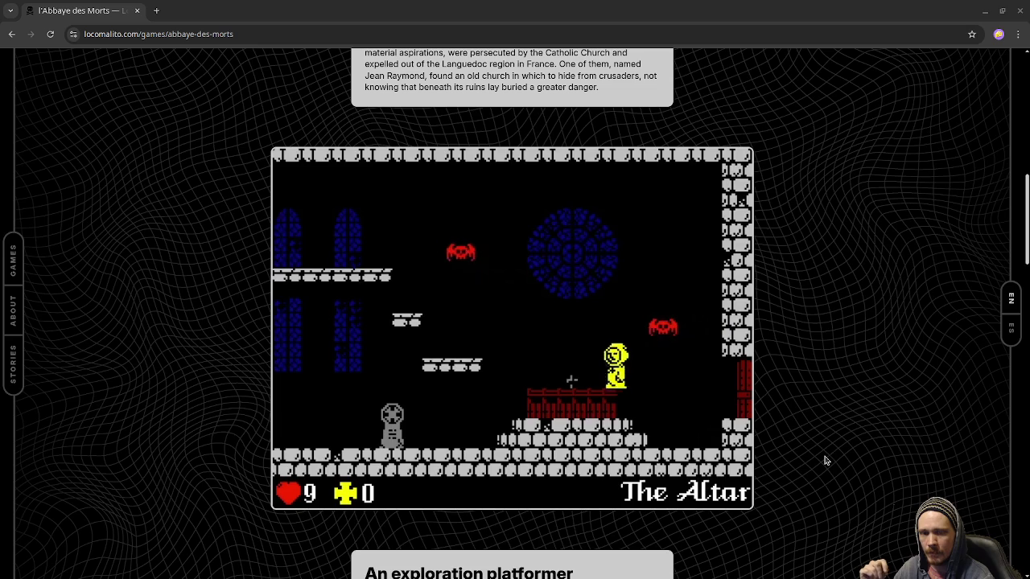
pyautogui.press('Up')
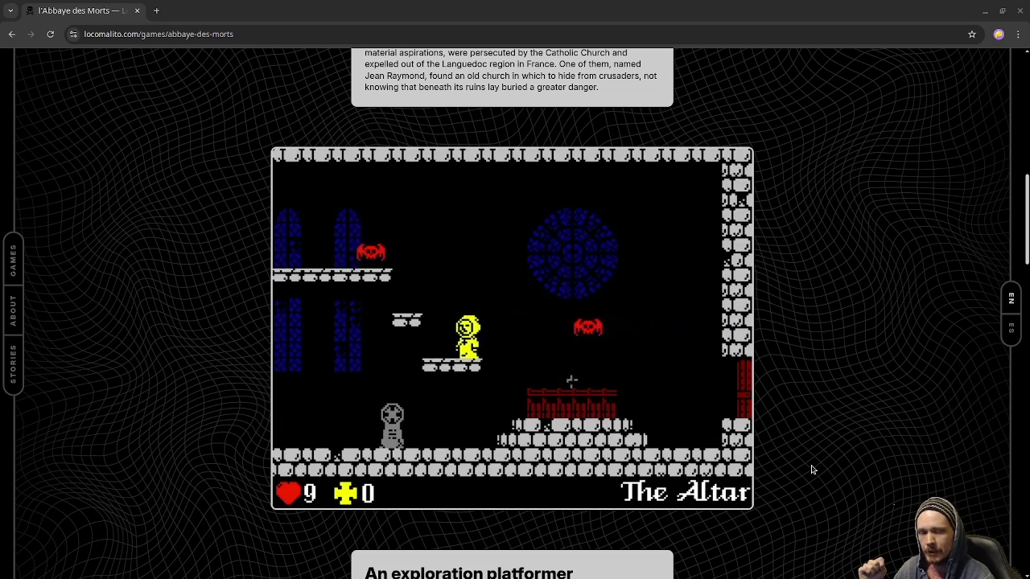
pyautogui.press('Up')
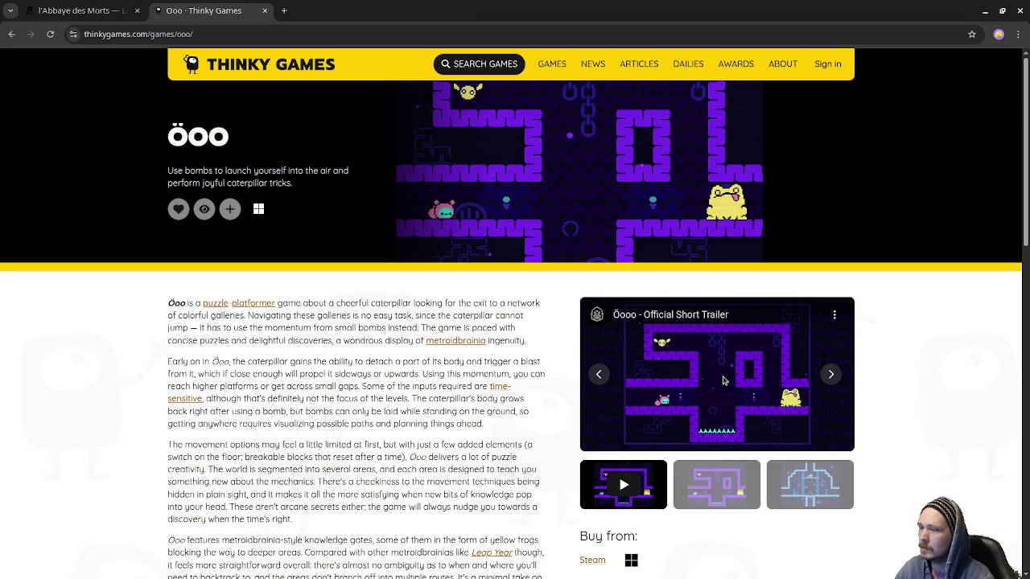
pyautogui.click(722, 380)
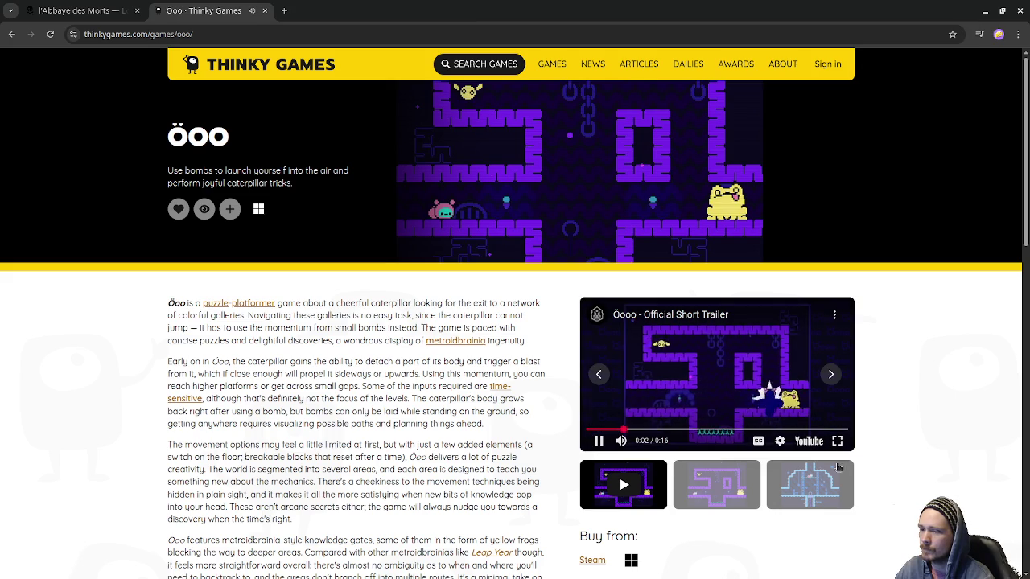
# Step: Watch the Ōoo short trailer fullscreen from the start, then exit fullscreen
pyautogui.click(811, 441)
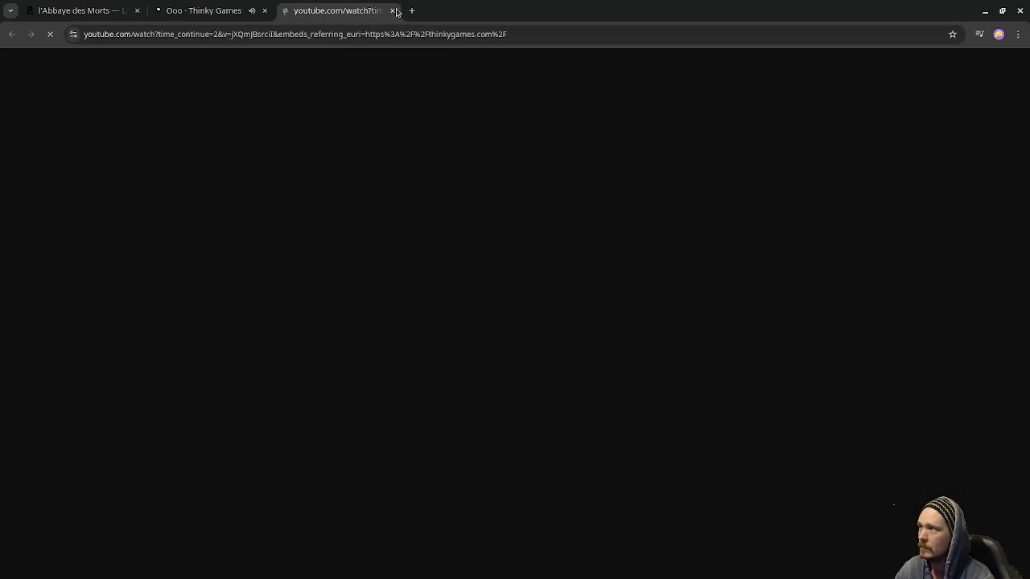
pyautogui.click(392, 11)
pyautogui.click(838, 444)
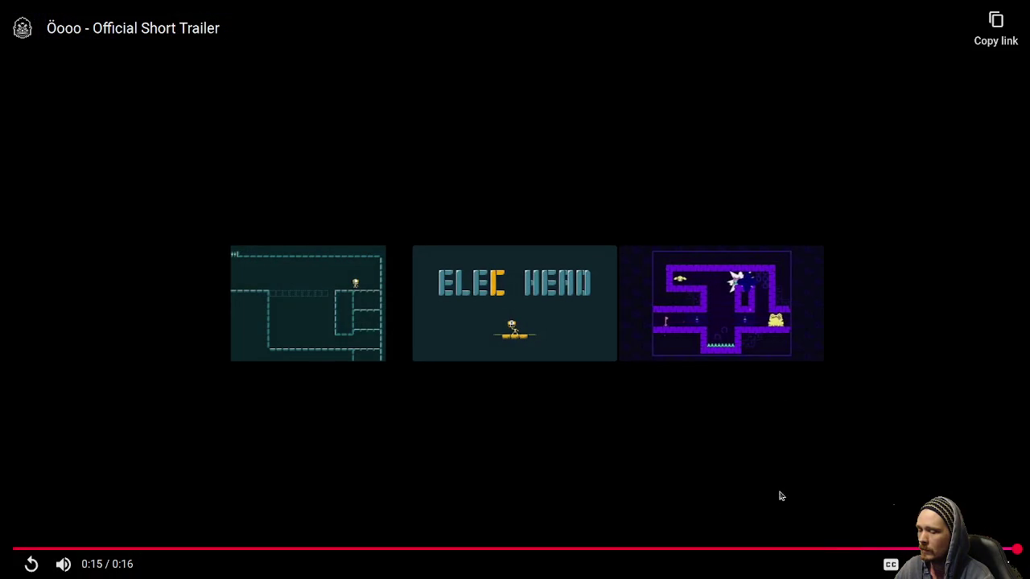
pyautogui.moveTo(90, 549); pyautogui.dragTo(29, 549)
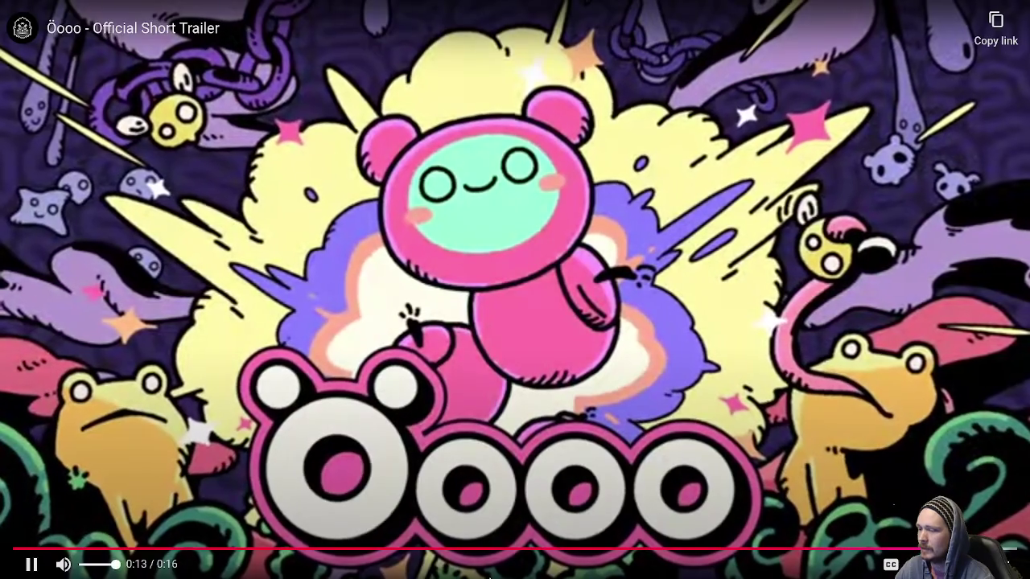
pyautogui.press('Escape')
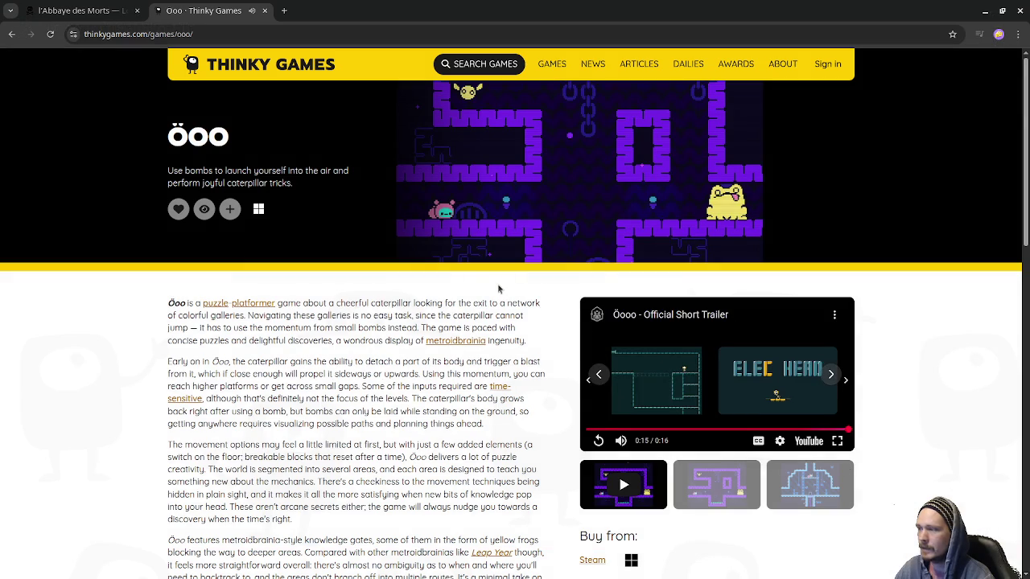
# Step: Scroll the Ōoo Thinky Games page, close its tab, and bring Aseprite back to front
pyautogui.scroll(-3, 474, 412)
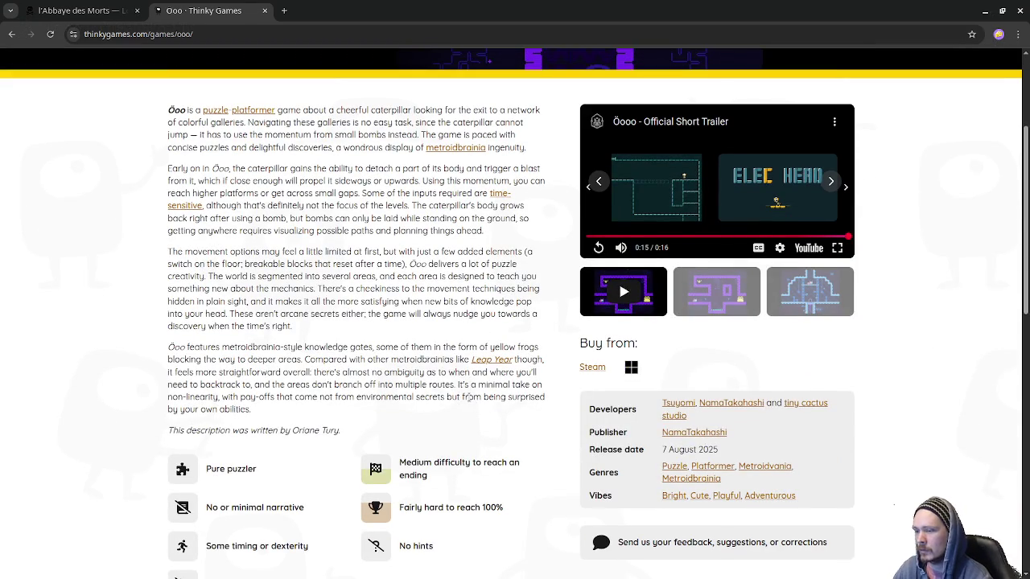
pyautogui.scroll(-1, 467, 398)
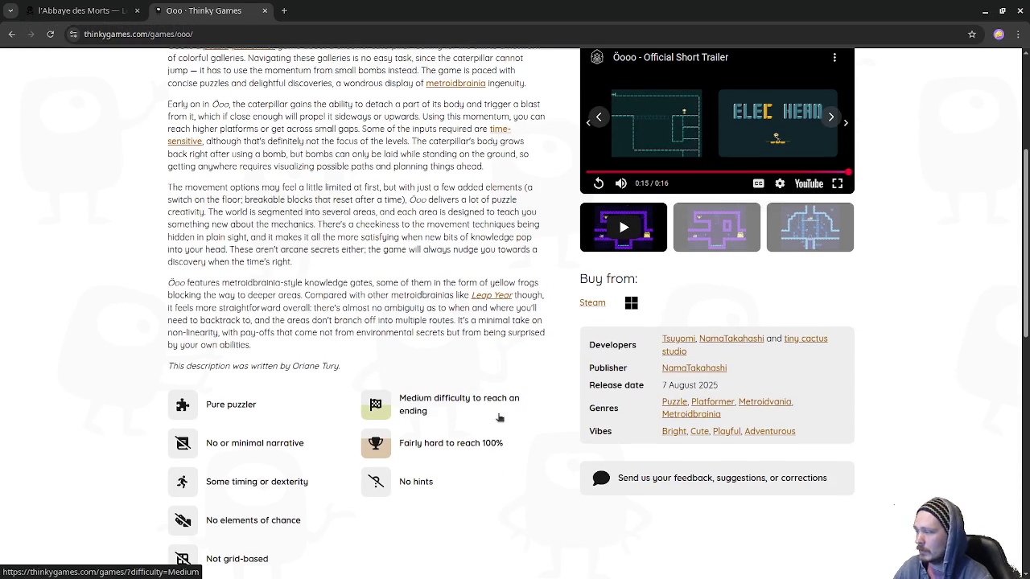
pyautogui.scroll(-1, 499, 422)
pyautogui.scroll(-2, 501, 422)
pyautogui.scroll(-3, 505, 423)
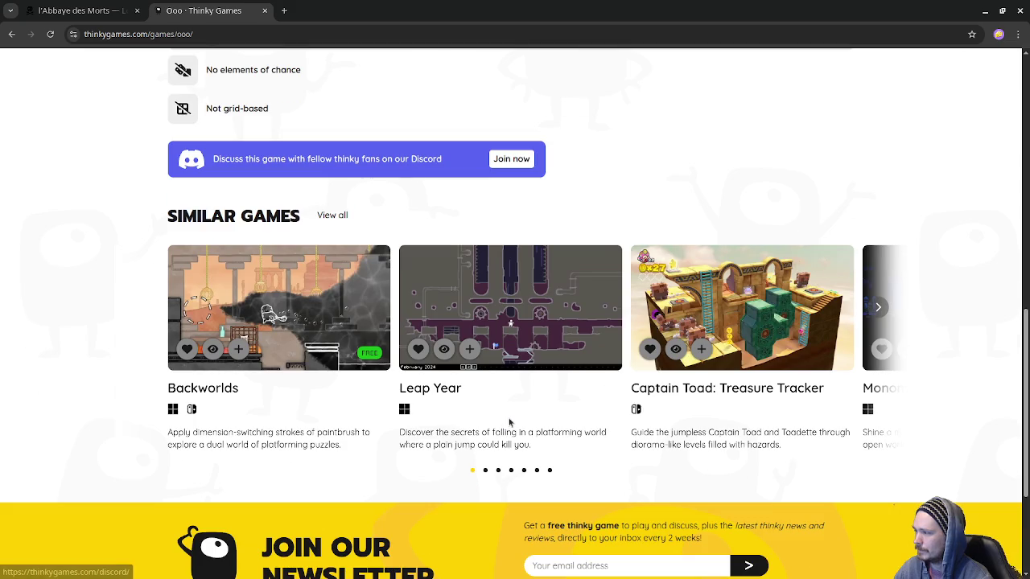
pyautogui.scroll(-3, 509, 425)
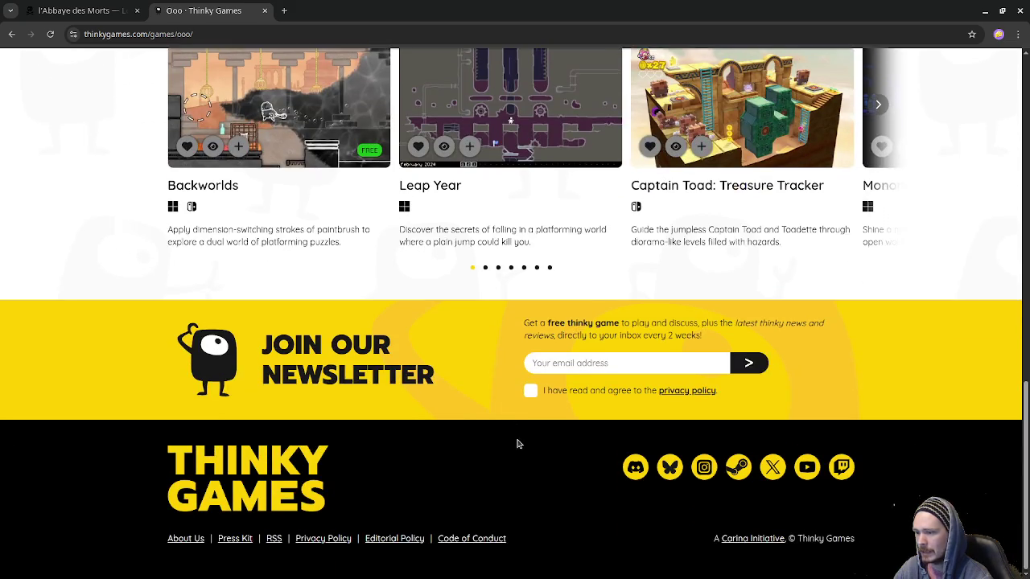
pyautogui.scroll(6, 517, 443)
pyautogui.scroll(10, 531, 434)
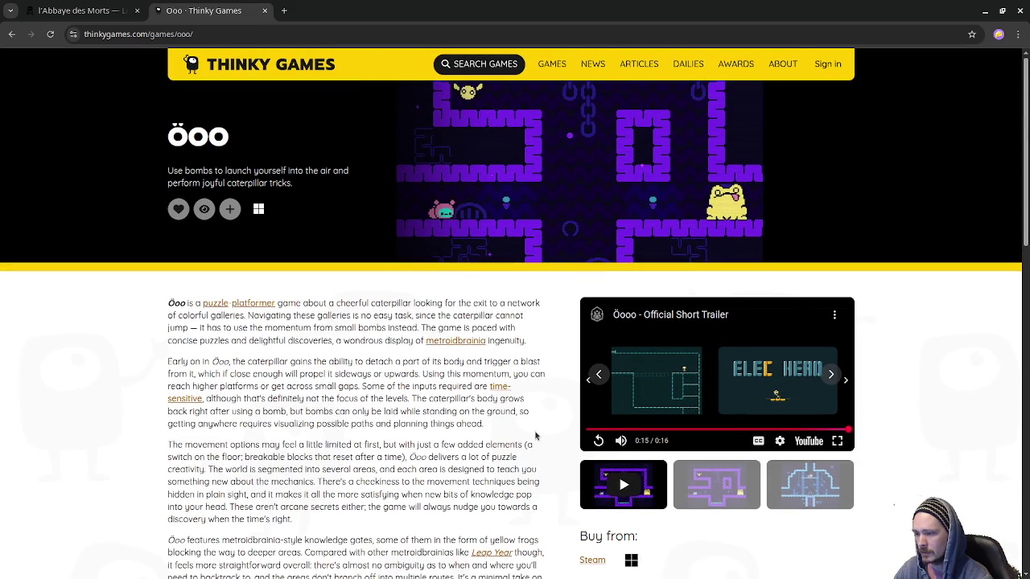
pyautogui.click(264, 11)
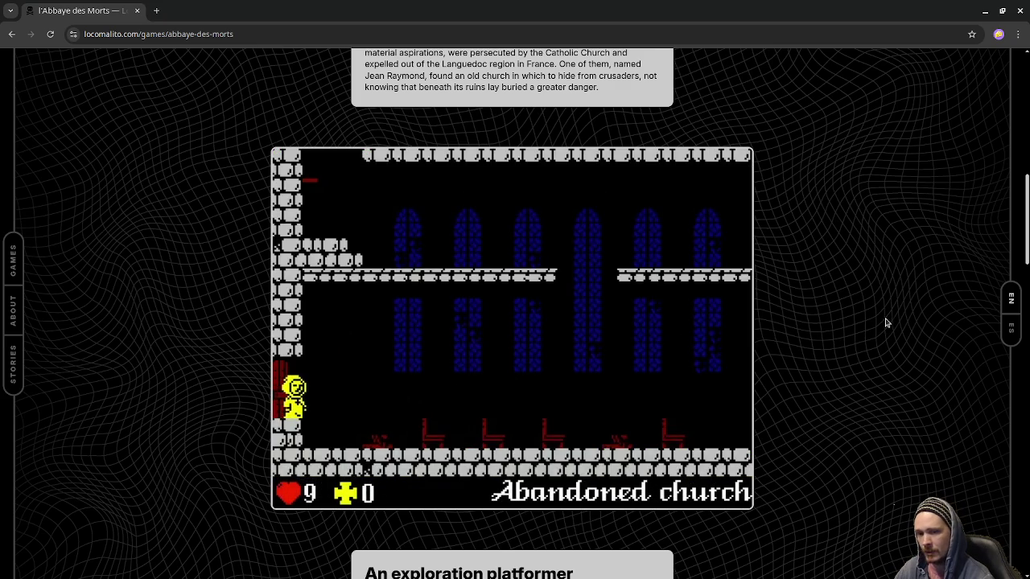
pyautogui.click(138, 12)
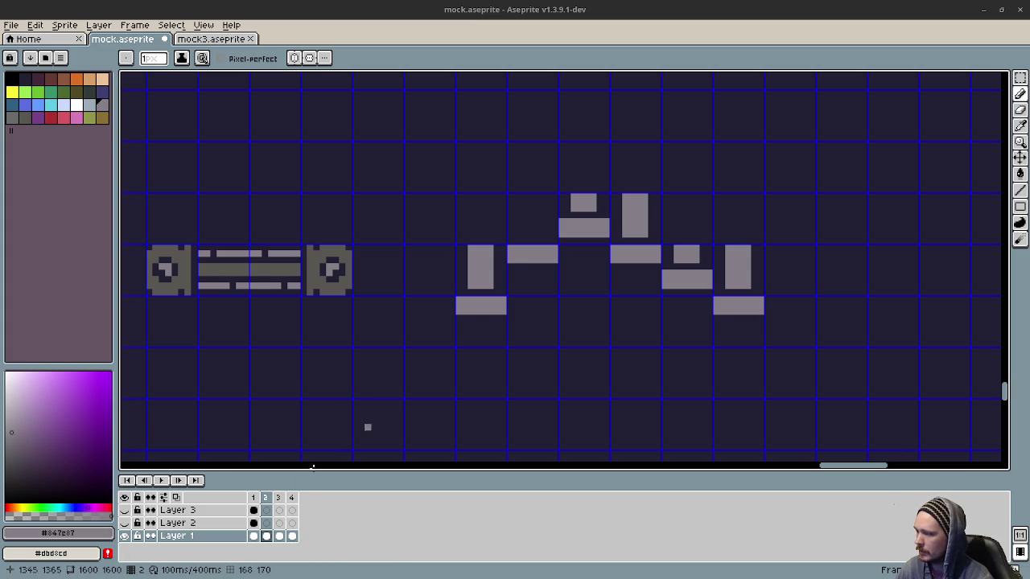
# Step: Step through frames 1–4 of the animation
pyautogui.click(255, 499)
pyautogui.click(267, 498)
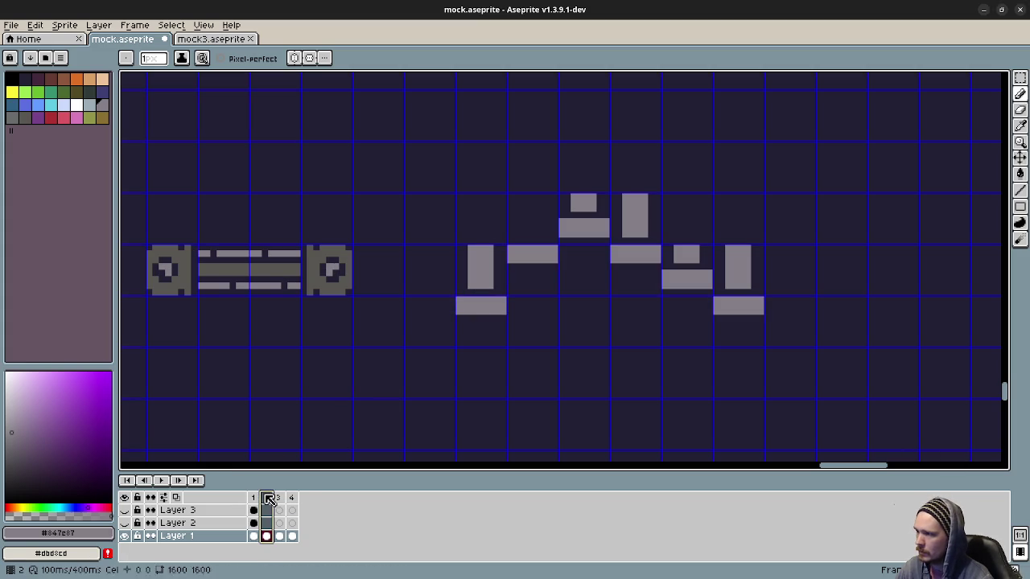
pyautogui.click(279, 498)
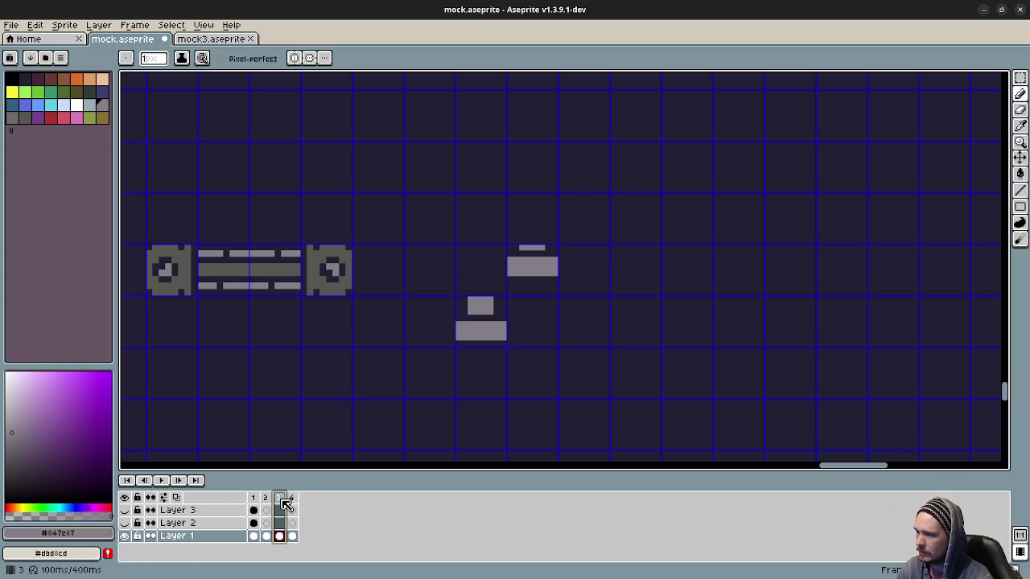
pyautogui.click(293, 498)
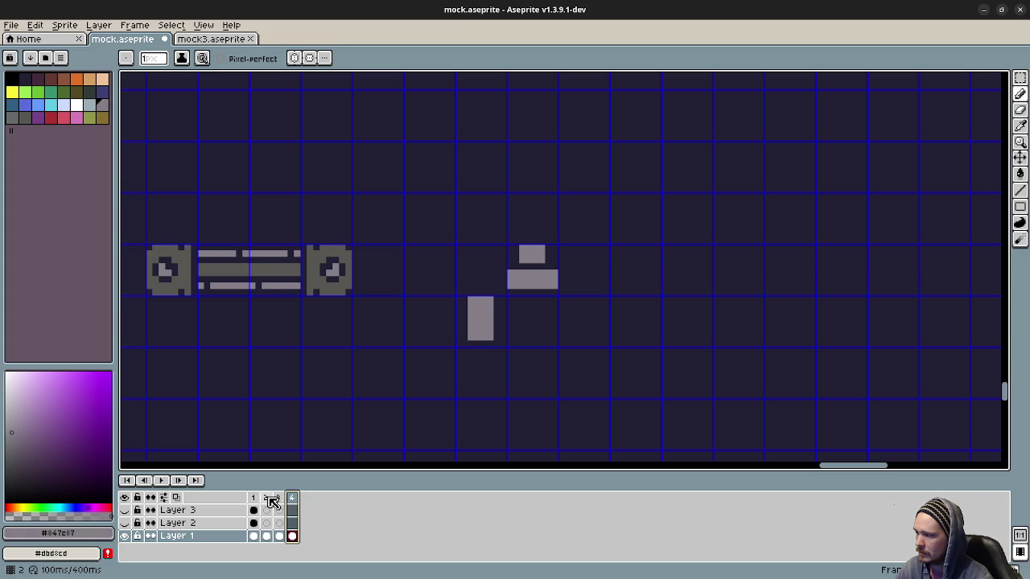
# Step: Copy the low grey ledge from frame 2 and paste it into frame 4
pyautogui.click(266, 498)
pyautogui.press('m')
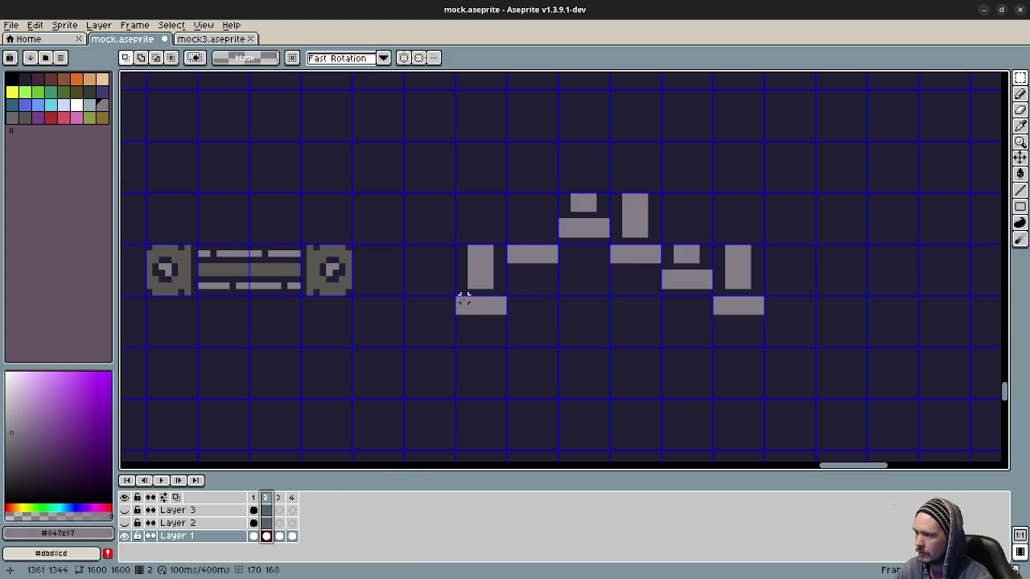
pyautogui.moveTo(502, 344); pyautogui.dragTo(507, 348)
pyautogui.click(292, 498)
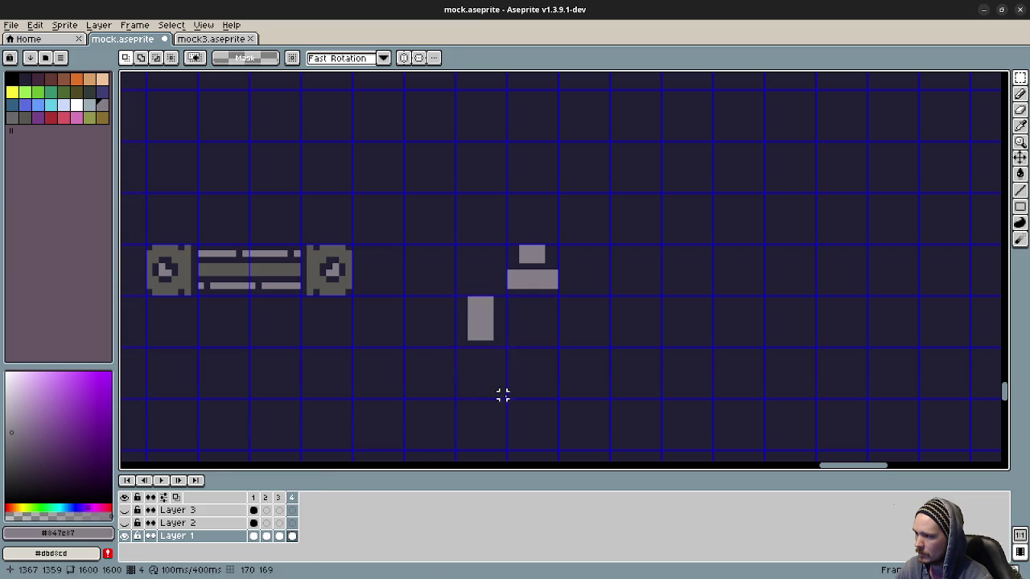
pyautogui.hotkey('ctrl', 'v')
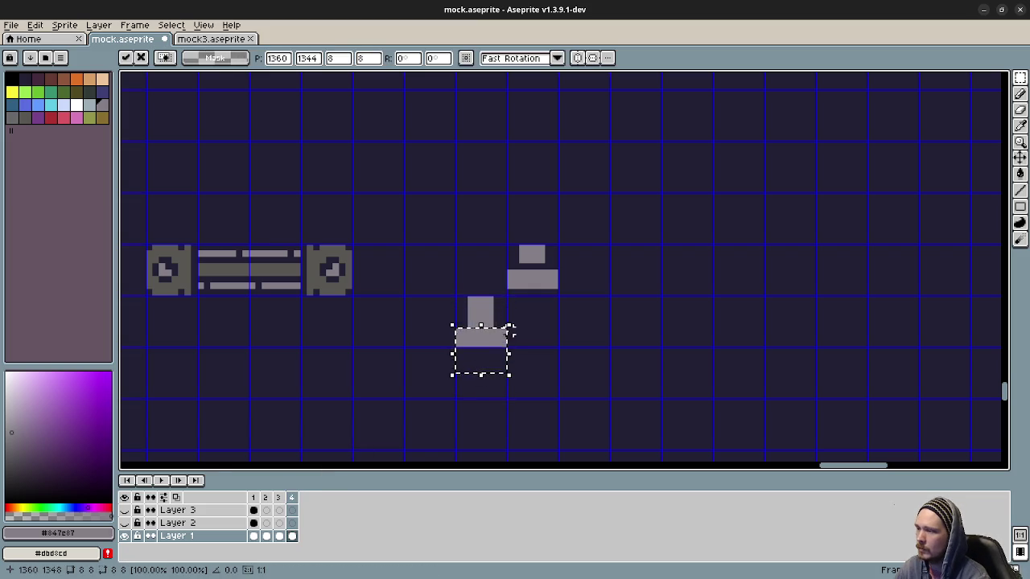
pyautogui.press('Return')
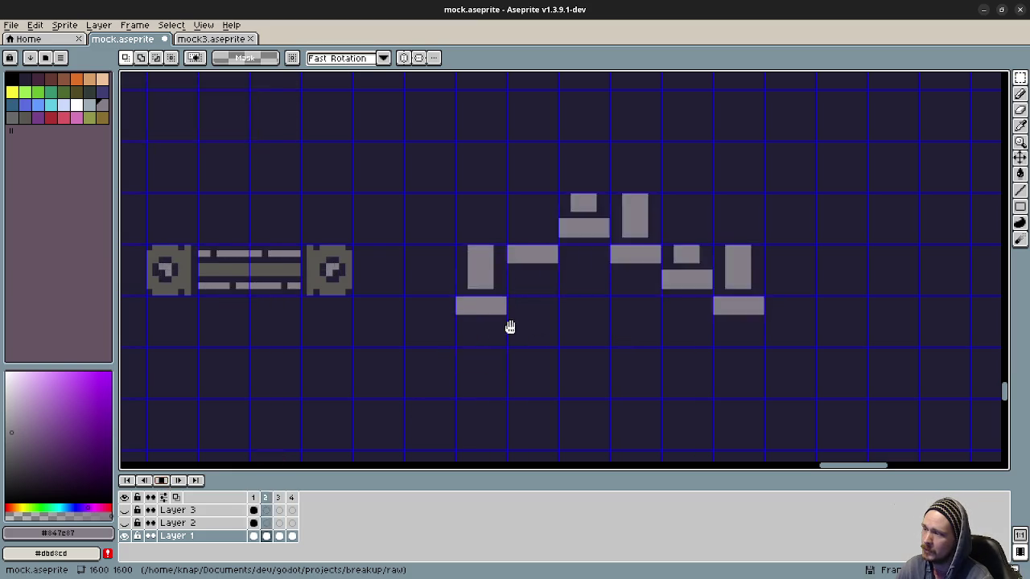
# Step: Preview the animation frames, ending on frame 1
pyautogui.scroll(-2, 490, 319)
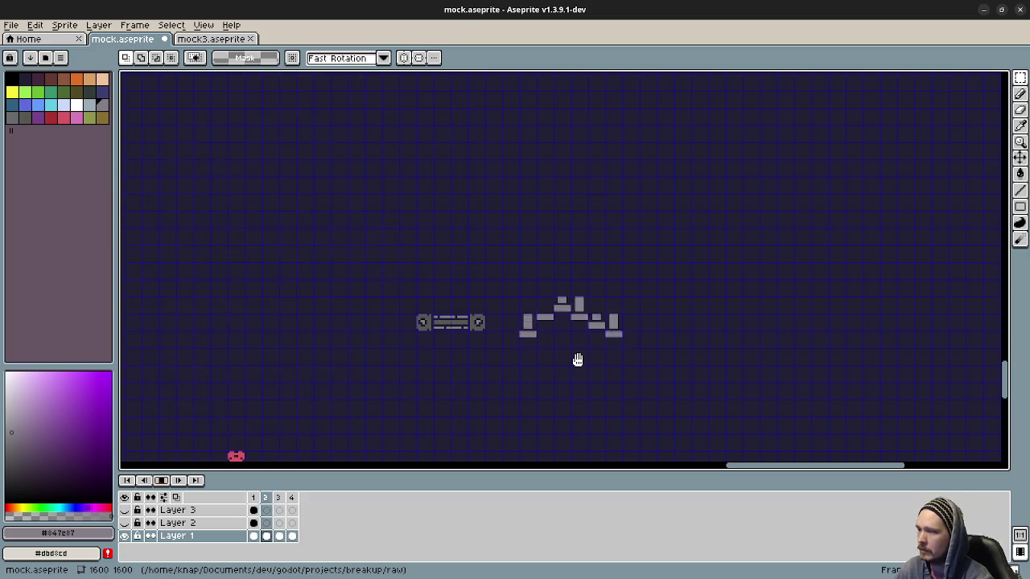
pyautogui.click(161, 481)
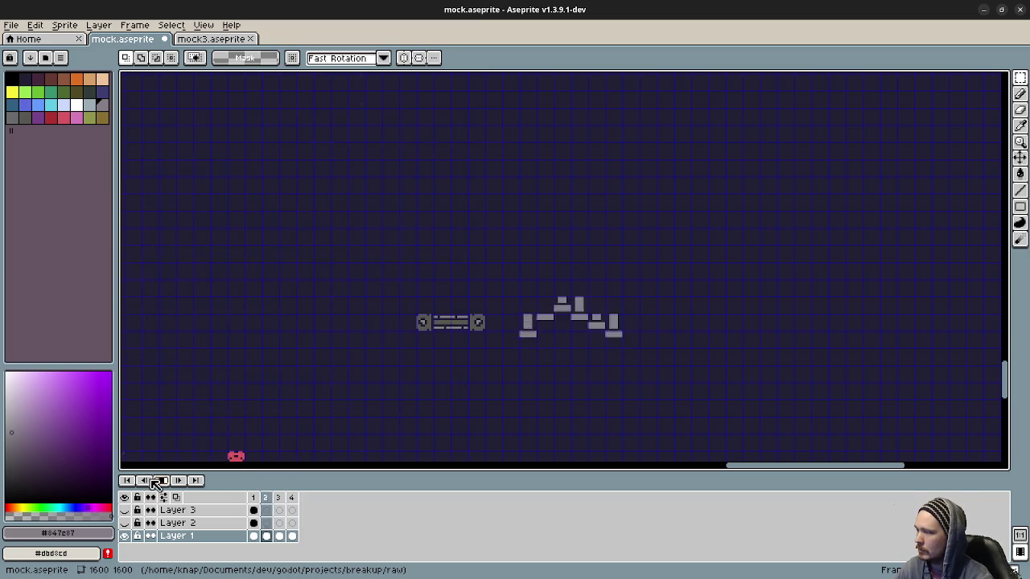
pyautogui.click(254, 499)
pyautogui.click(160, 481)
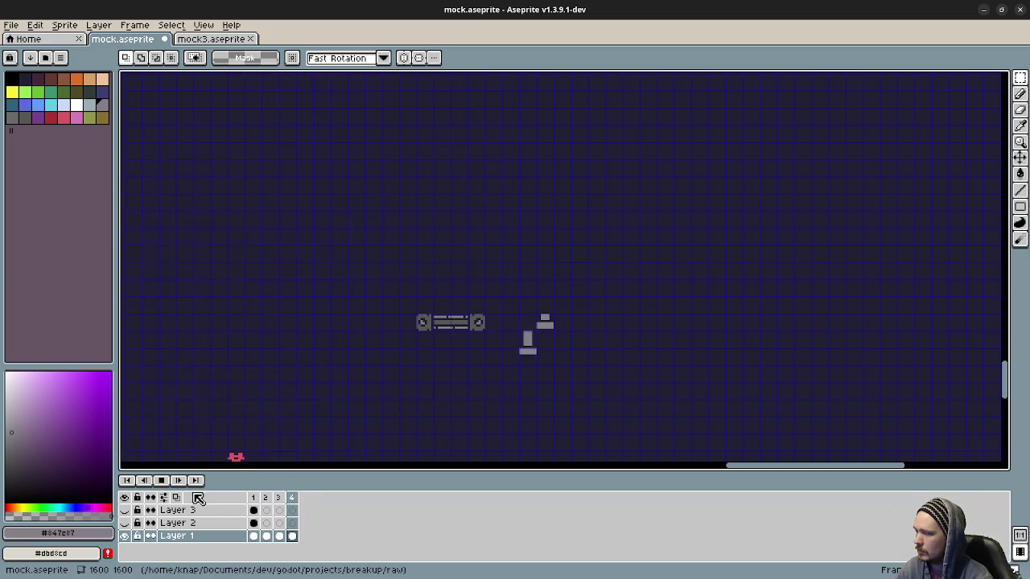
pyautogui.click(255, 499)
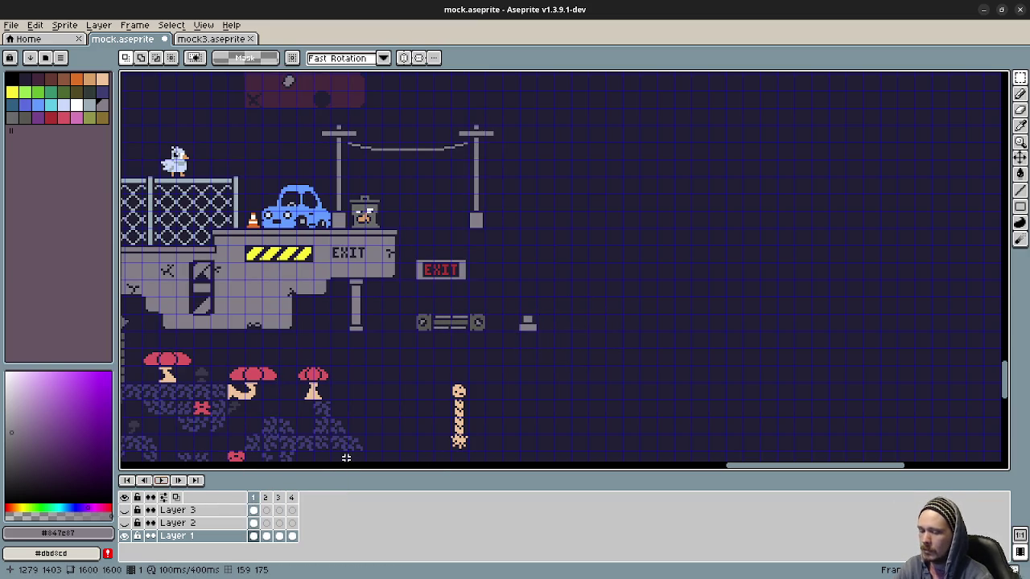
# Step: On frame 3, extend the pillar downward in solid grey and erase the old grey ledge
pyautogui.press('Right')
pyautogui.press('Right')
pyautogui.scroll(2, 441, 384)
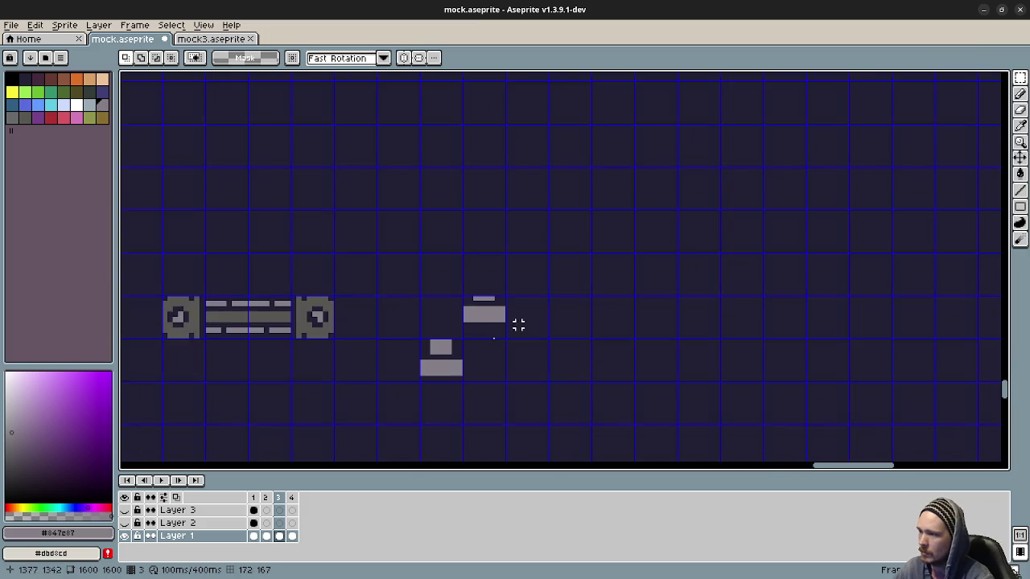
pyautogui.scroll(1, 485, 341)
pyautogui.press('i')
pyautogui.moveTo(440, 335)
pyautogui.mouseDown()
pyautogui.moveTo(438, 288)
pyautogui.moveTo(421, 338)
pyautogui.moveTo(422, 291)
pyautogui.mouseUp()
pyautogui.press('v')
pyautogui.press('b')
pyautogui.press('g')
pyautogui.click(432, 322)
pyautogui.keyDown('alt'); pyautogui.click(509, 328); pyautogui.keyUp('alt')
pyautogui.click(482, 309)
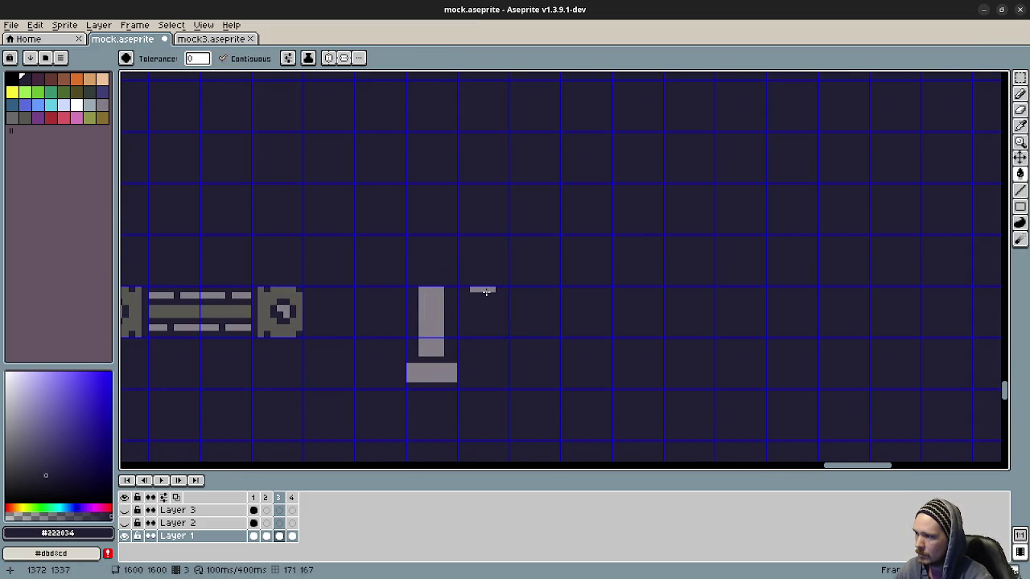
# Step: On frame 4, extend the pillar's edge and fill it solid grey
pyautogui.click(291, 498)
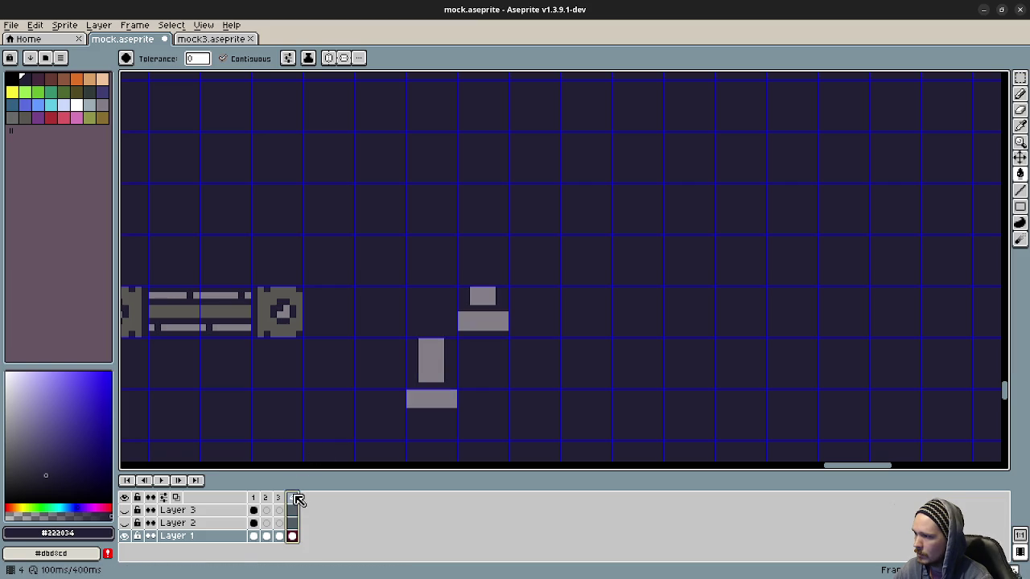
pyautogui.press('b')
pyautogui.keyDown('alt'); pyautogui.click(441, 341); pyautogui.keyUp('alt')
pyautogui.moveTo(441, 337)
pyautogui.mouseDown()
pyautogui.moveTo(442, 293)
pyautogui.moveTo(420, 338)
pyautogui.mouseUp()
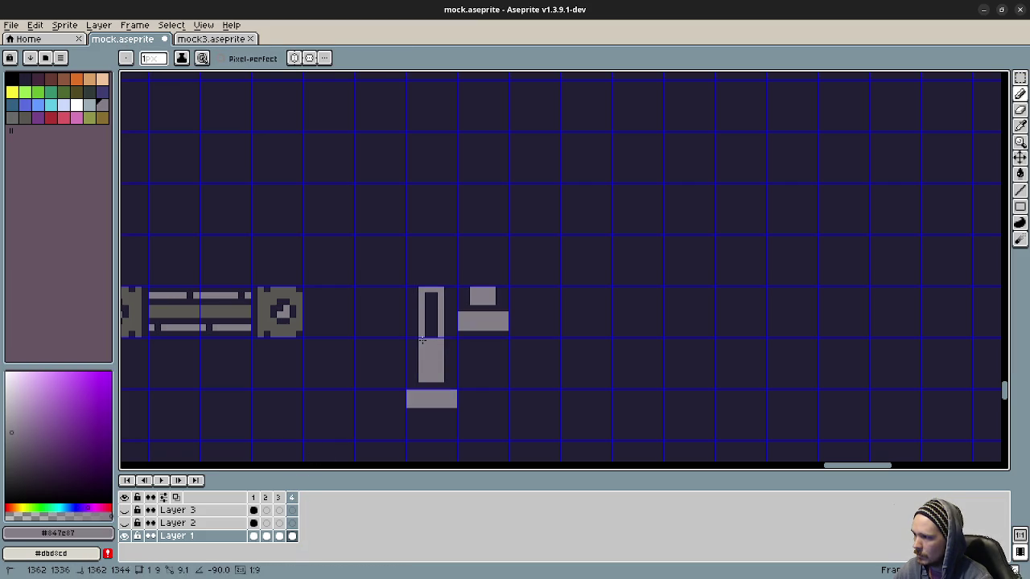
pyautogui.press('g')
pyautogui.click(431, 315)
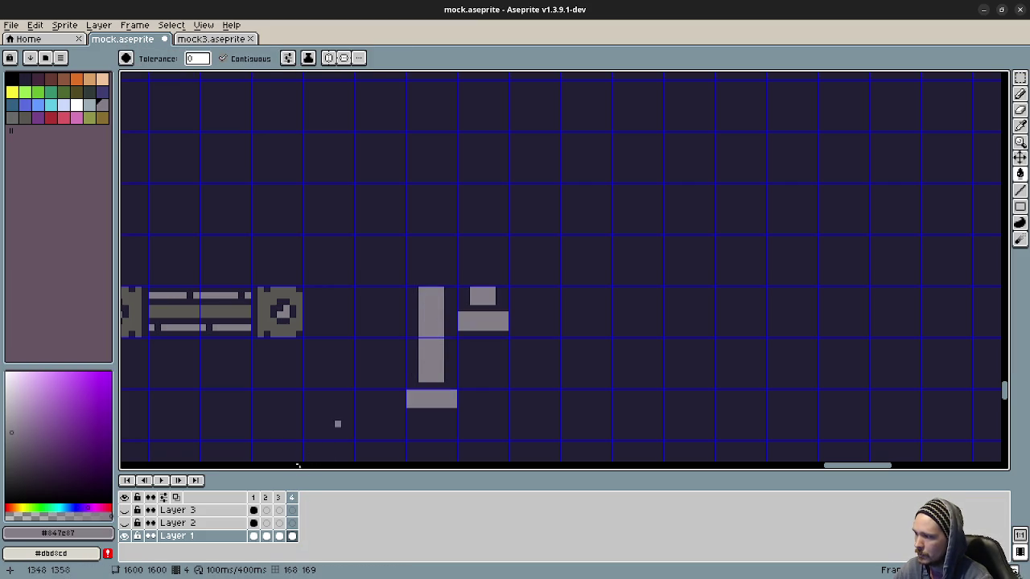
# Step: Play the animation, stop on frame 2, and undo an accidental background fill
pyautogui.click(166, 481)
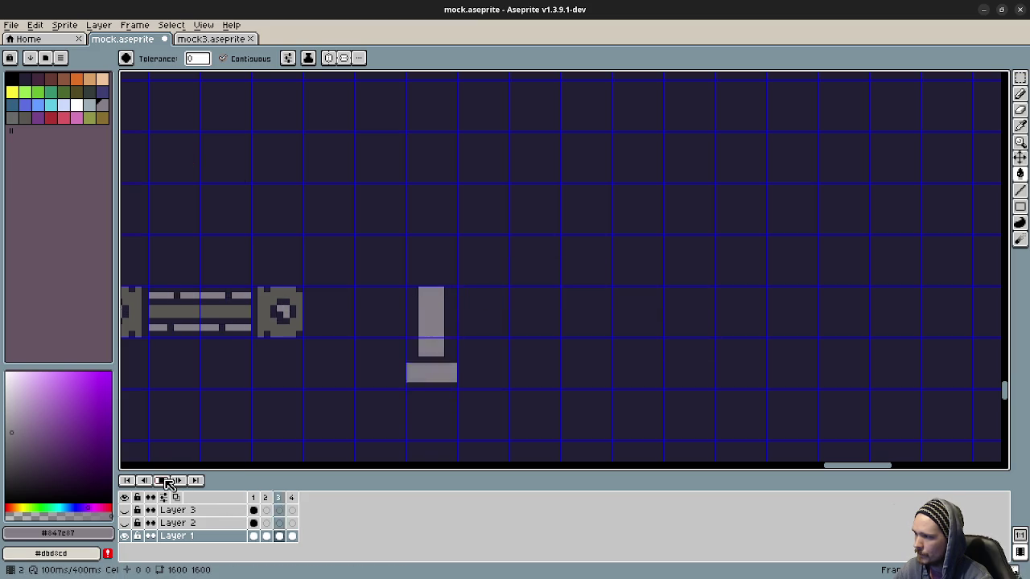
pyautogui.click(178, 480)
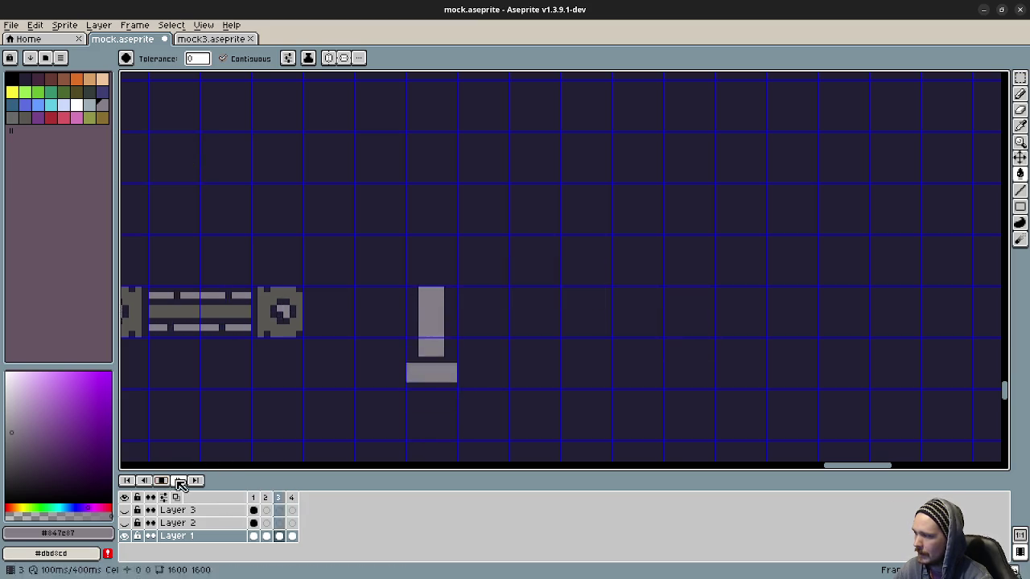
pyautogui.click(267, 497)
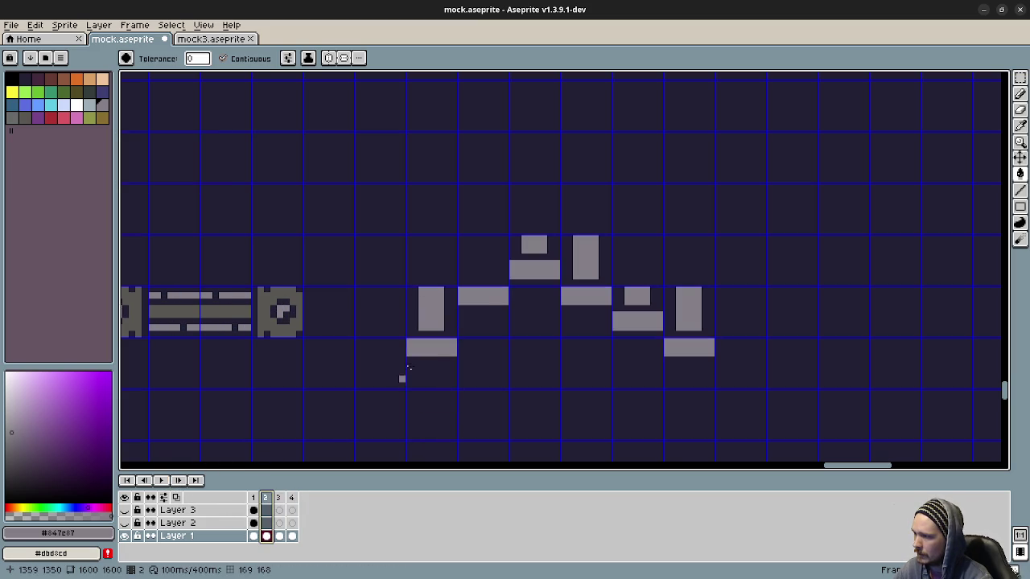
pyautogui.click(489, 321)
pyautogui.hotkey('ctrl', 'z')
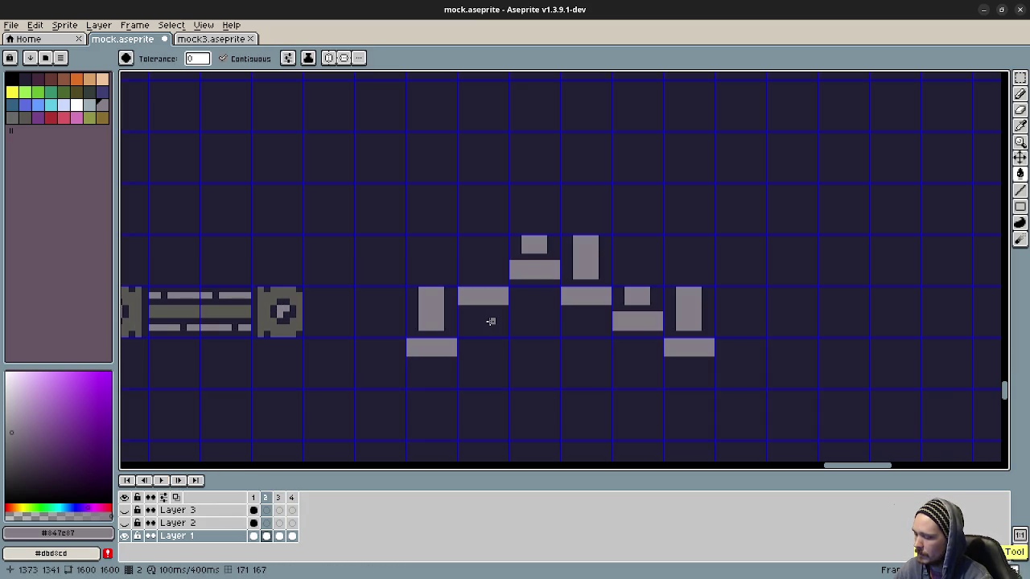
# Step: Fill the stray light blocks in frames 2–4 with the dark background colour
pyautogui.keyDown('alt'); pyautogui.click(489, 321); pyautogui.keyUp('alt')
pyautogui.click(531, 269)
pyautogui.click(534, 245)
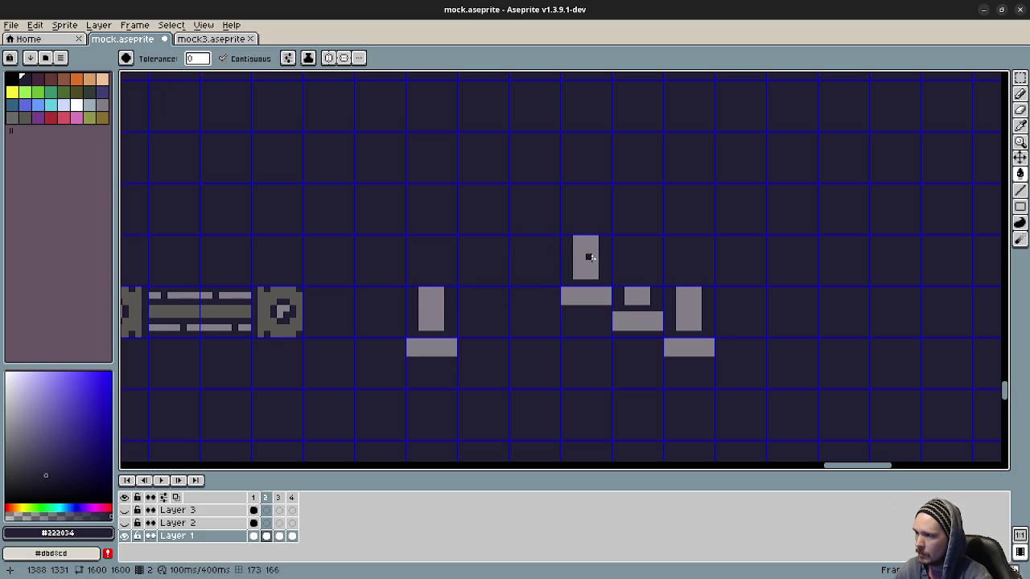
pyautogui.click(585, 257)
pyautogui.click(586, 296)
pyautogui.click(638, 321)
pyautogui.click(689, 308)
pyautogui.click(691, 354)
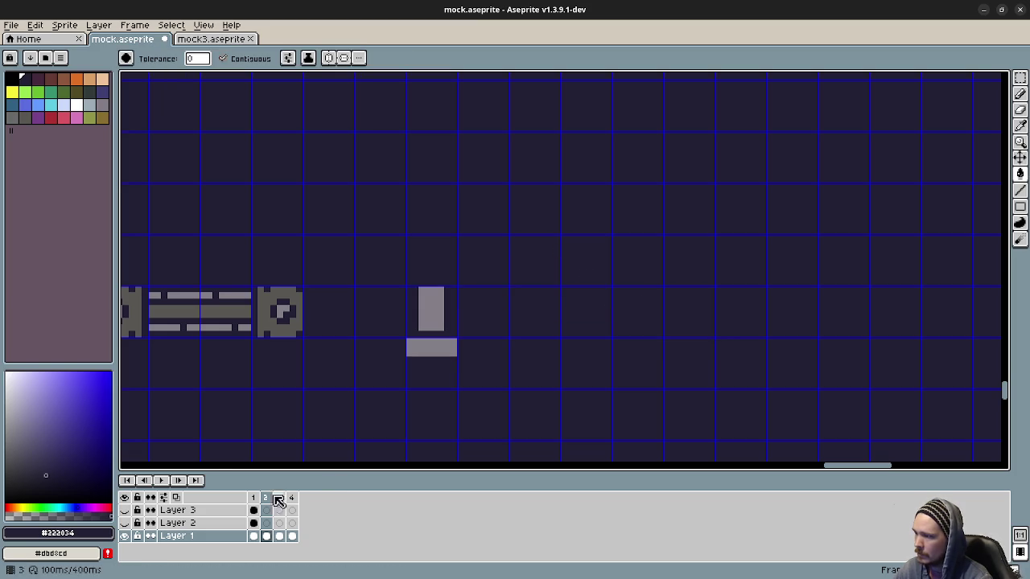
pyautogui.click(278, 499)
pyautogui.click(291, 499)
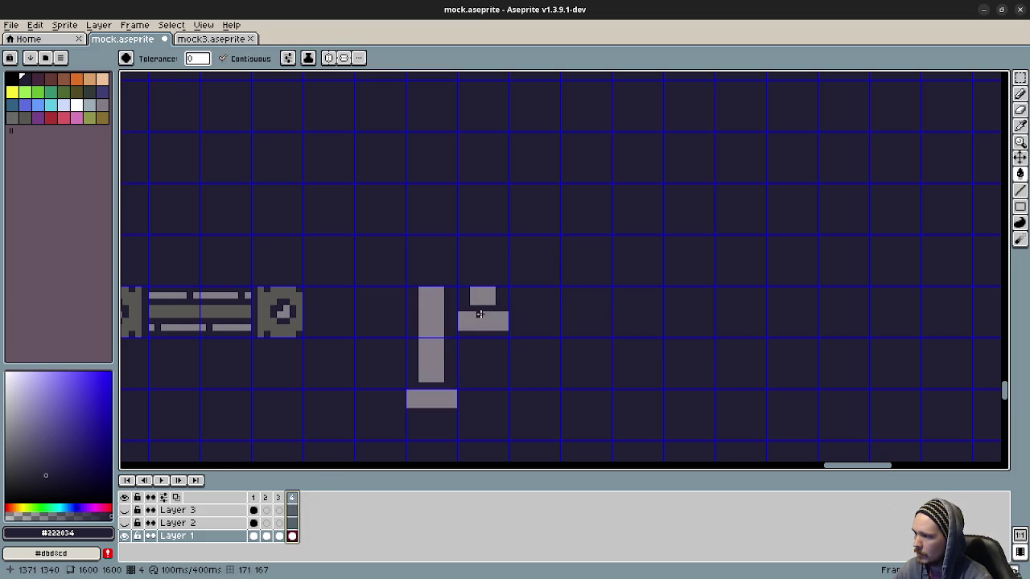
pyautogui.click(482, 321)
pyautogui.click(483, 296)
pyautogui.click(179, 481)
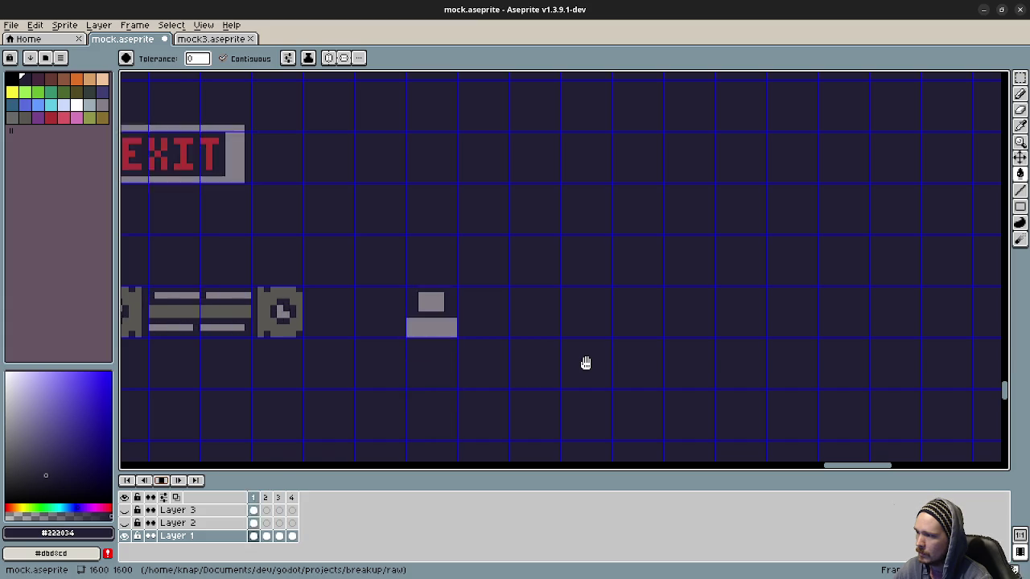
# Step: Recentre the sprite and replay the animation, stopping on frame 1
pyautogui.moveTo(507, 399); pyautogui.dragTo(520, 373)
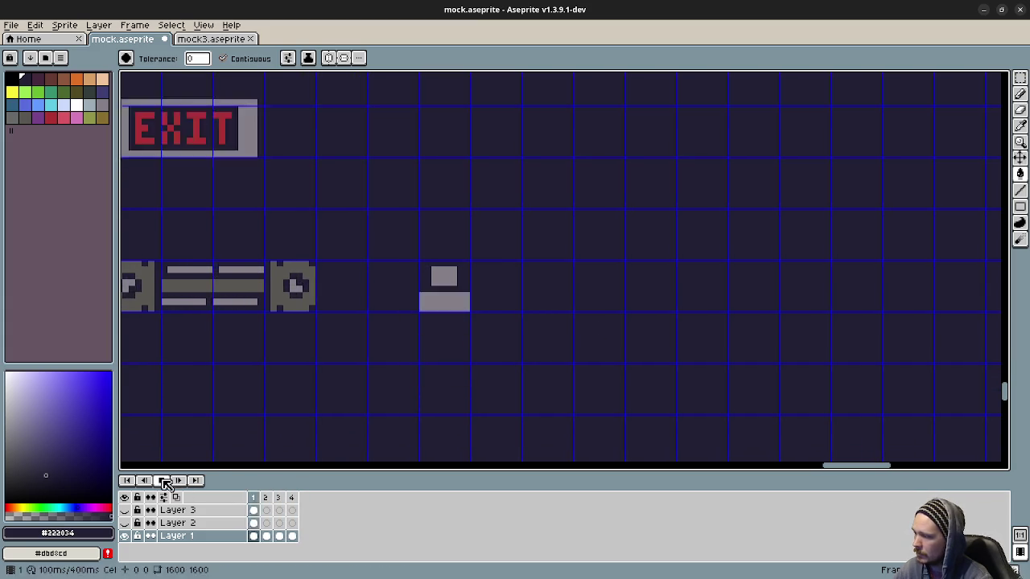
pyautogui.press('Return')
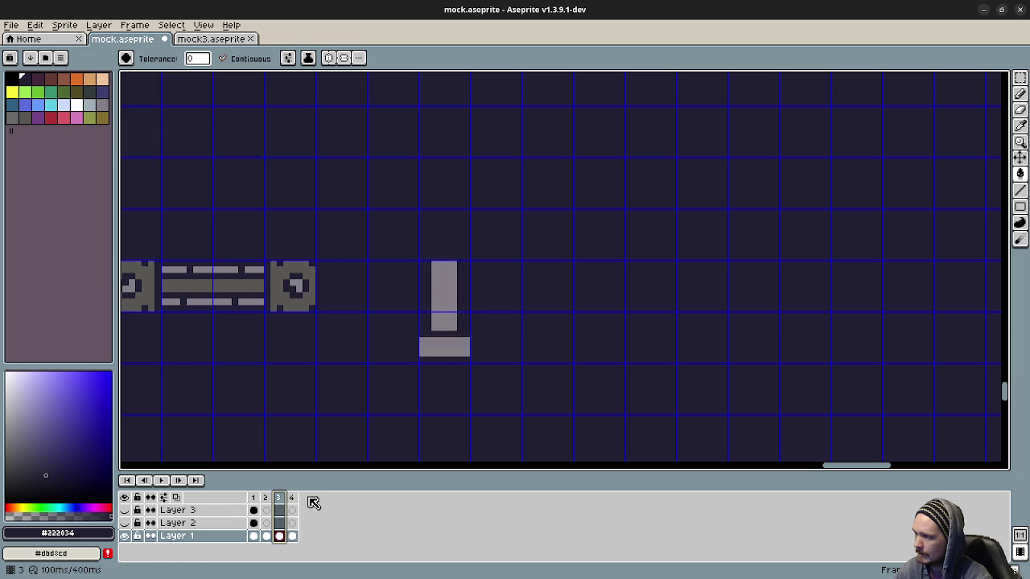
pyautogui.press('Left')
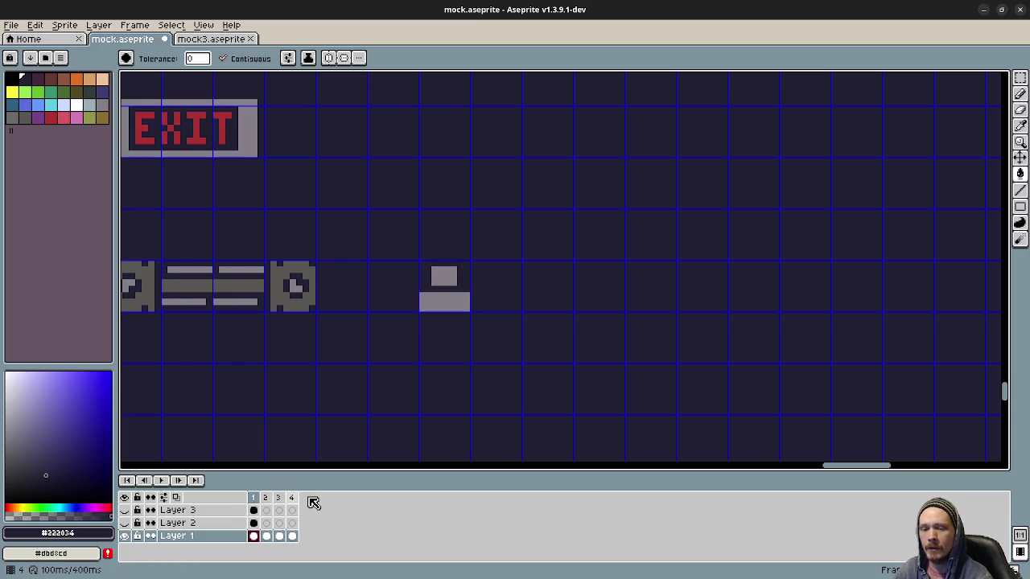
pyautogui.moveTo(391, 338); pyautogui.dragTo(523, 366)
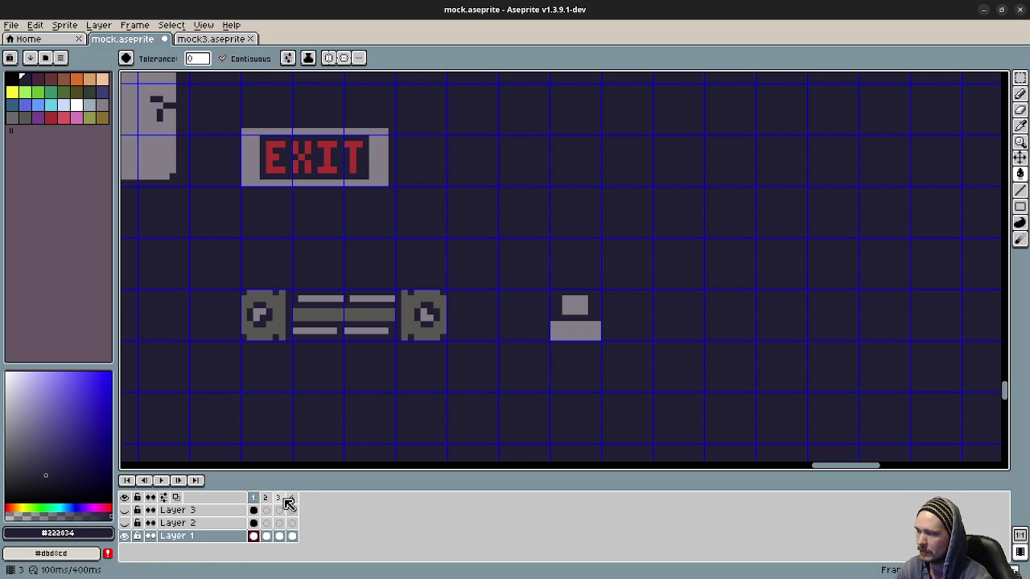
pyautogui.click(161, 480)
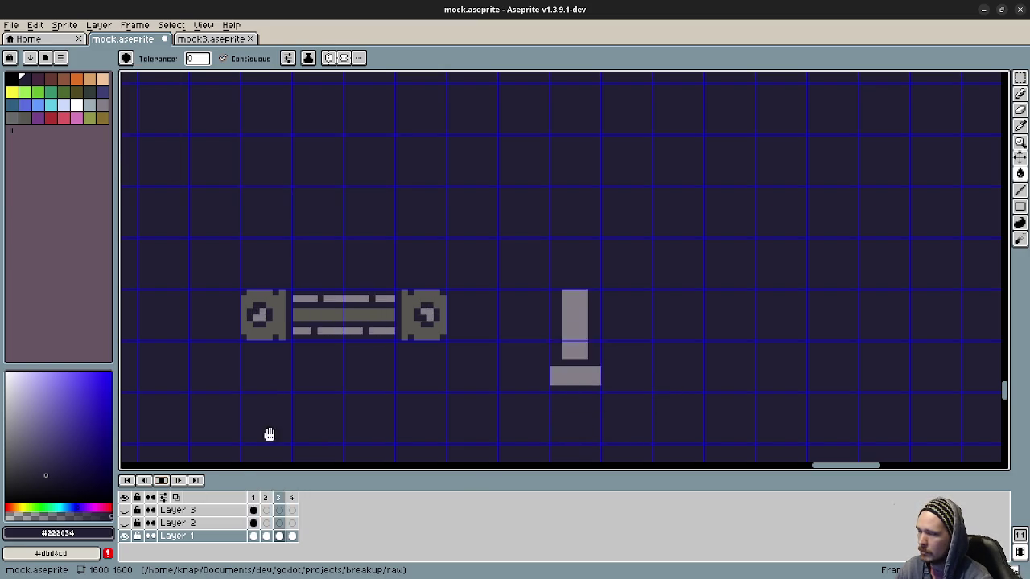
pyautogui.click(254, 497)
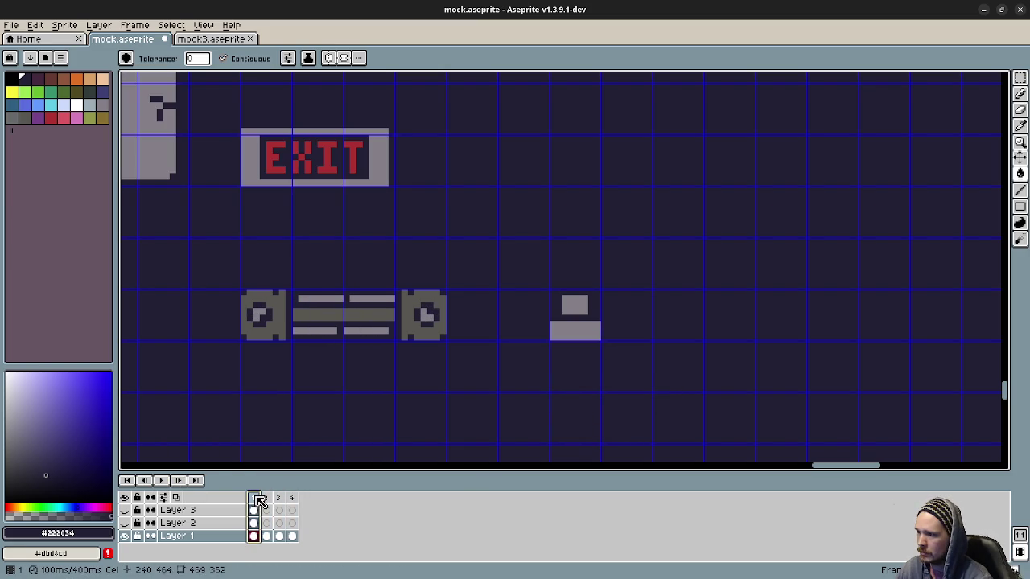
# Step: Touch up the small grey block's top-edge pixels using its sampled grey
pyautogui.press('i')
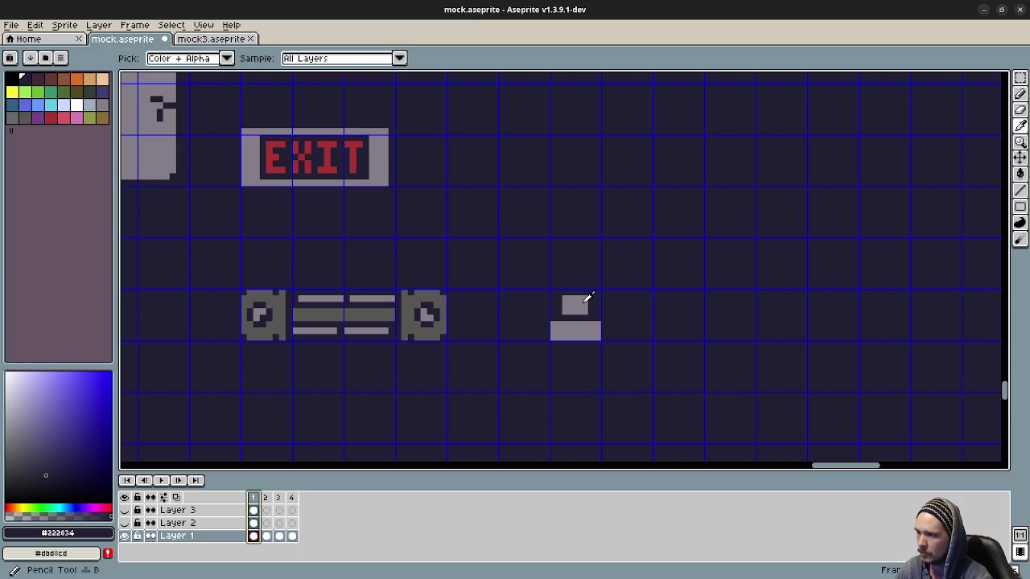
pyautogui.click(577, 305)
pyautogui.press('b')
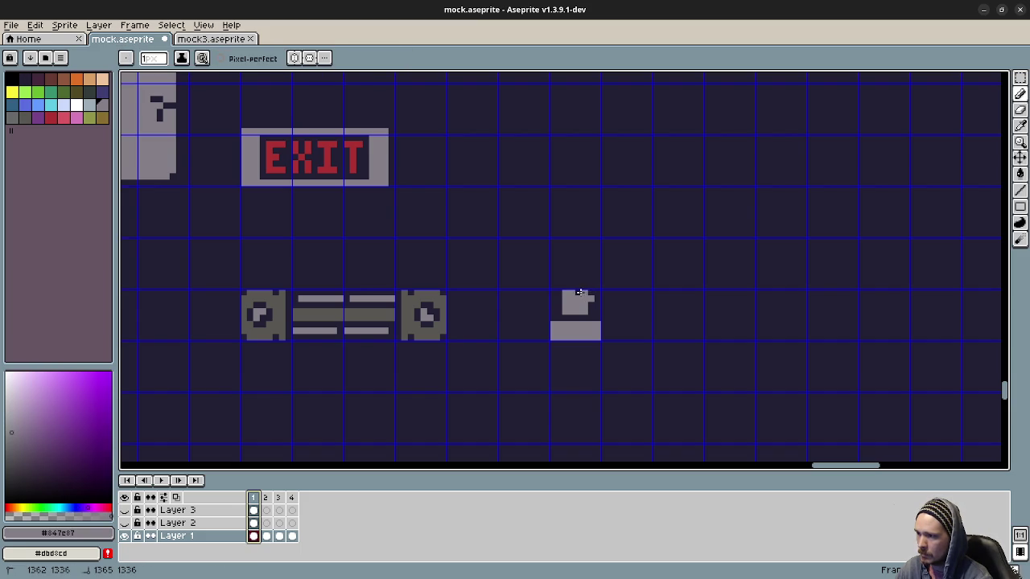
pyautogui.keyDown('alt'); pyautogui.click(598, 292); pyautogui.keyUp('alt')
pyautogui.click(592, 298)
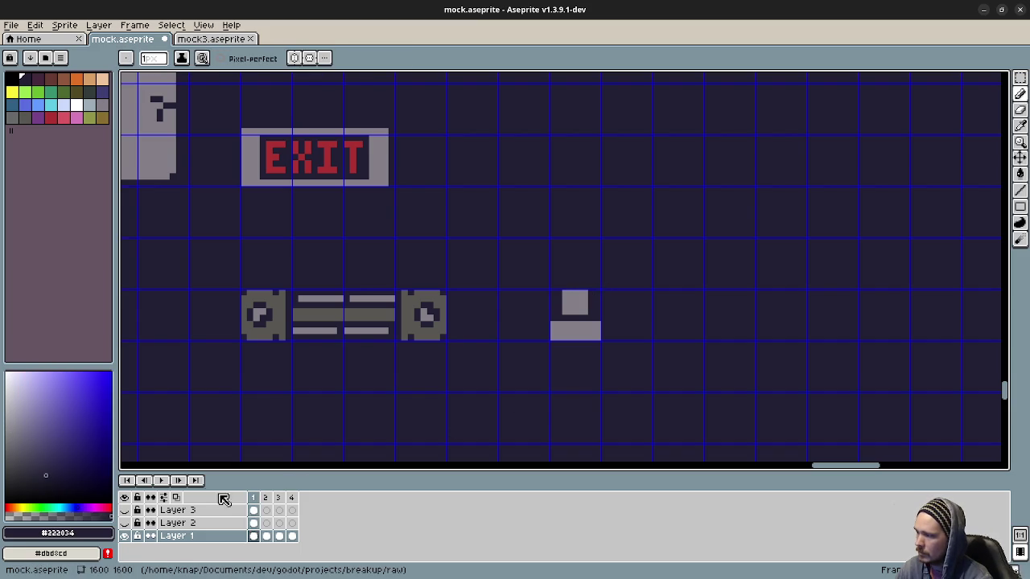
# Step: Replay the animation, return to frame 1, and save mock.aseprite
pyautogui.click(161, 481)
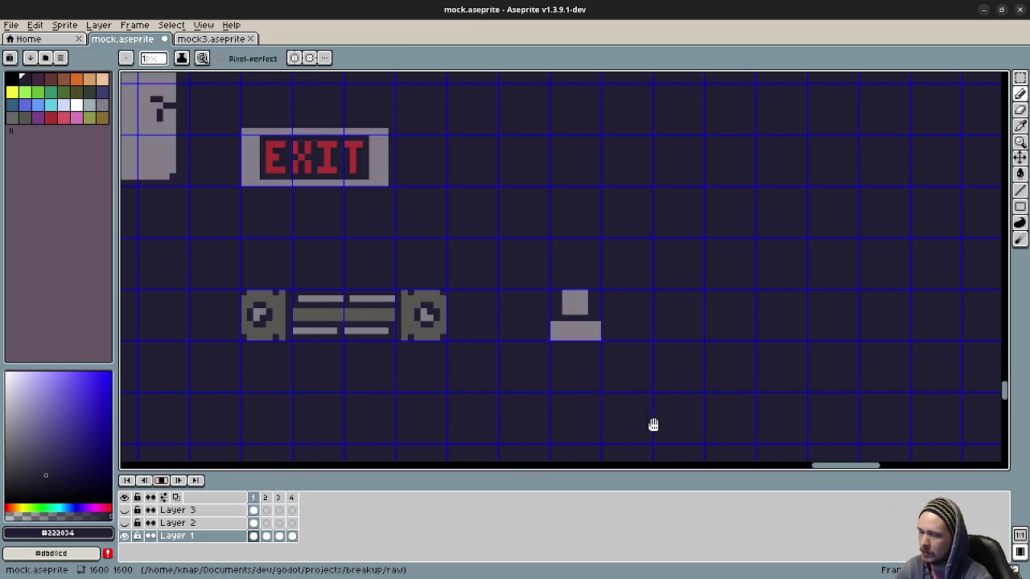
pyautogui.moveTo(696, 402); pyautogui.dragTo(655, 362)
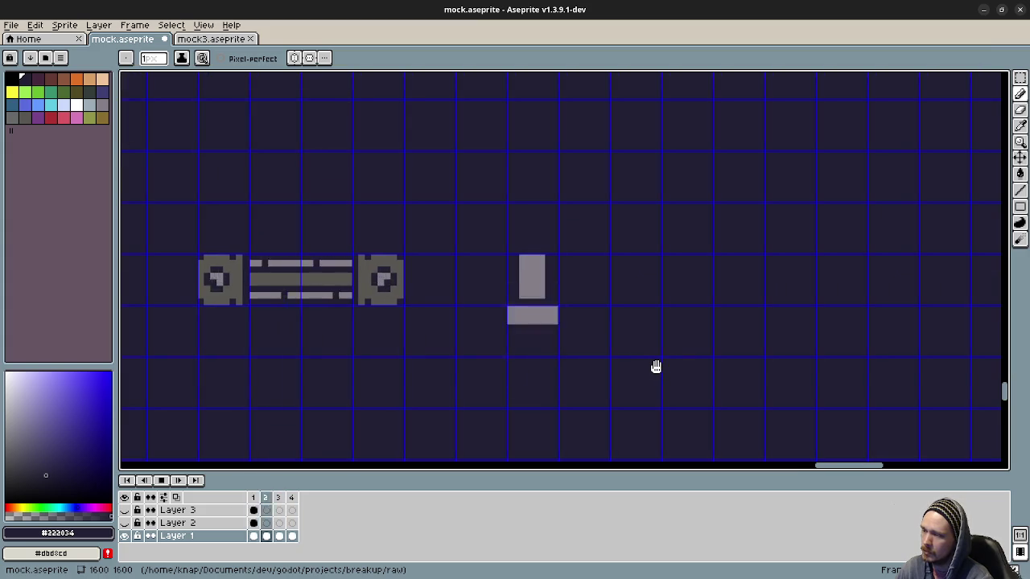
pyautogui.moveTo(655, 367); pyautogui.dragTo(655, 358)
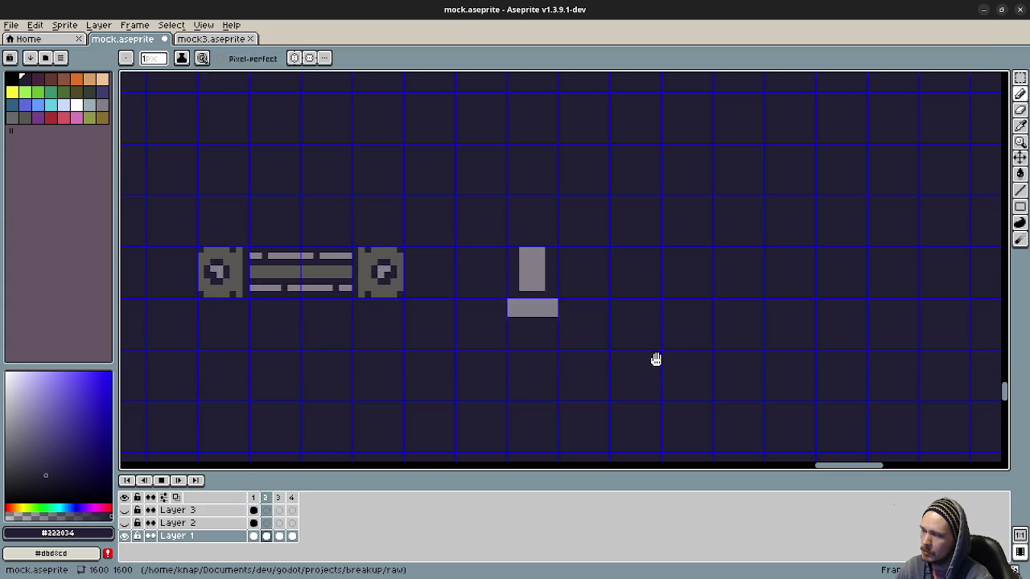
pyautogui.click(292, 494)
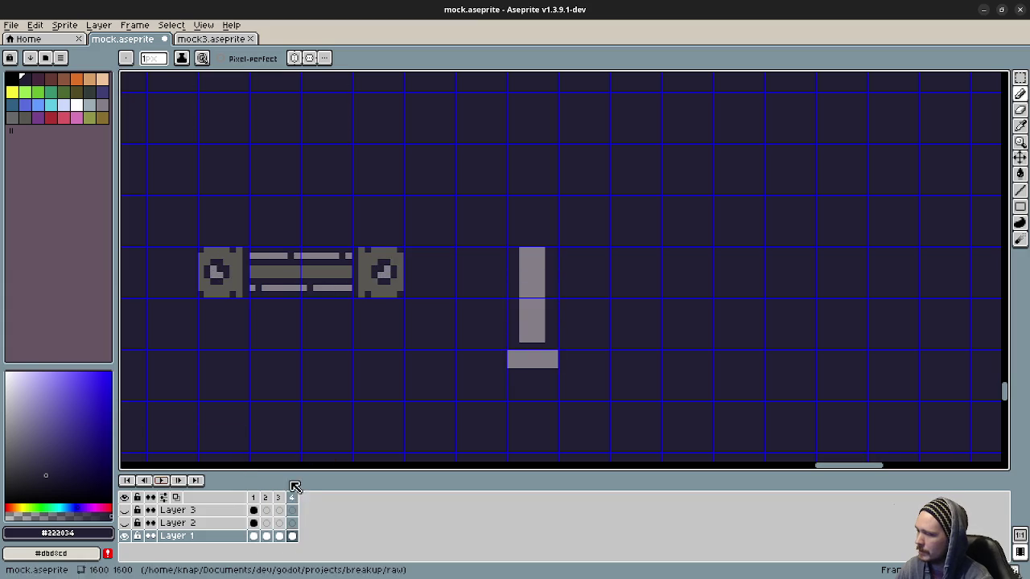
pyautogui.click(253, 497)
pyautogui.moveTo(471, 391); pyautogui.dragTo(491, 391)
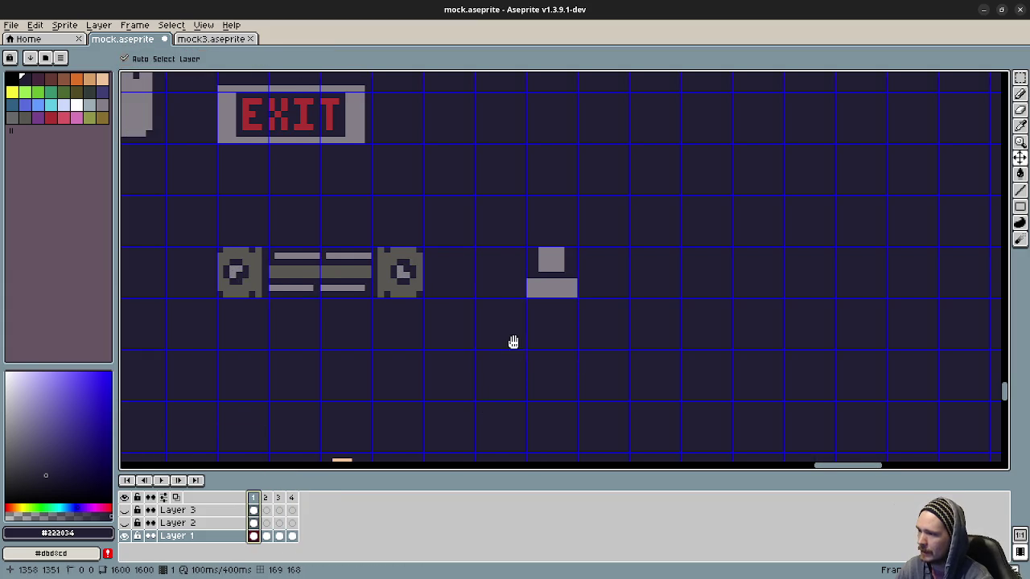
pyautogui.moveTo(514, 342); pyautogui.dragTo(529, 344)
pyautogui.hotkey('ctrl', 's')
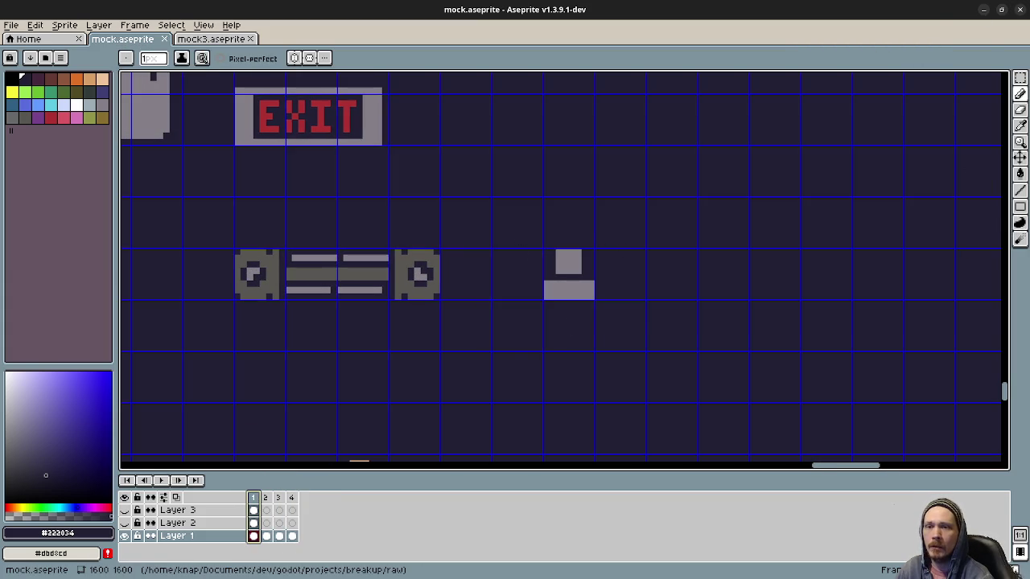
pyautogui.hotkey('alt', 'Tab')
# Step: Enlarge the editor text and remove a stray 'Ooo' typed on line 60
pyautogui.scroll(-4, 290, 382)
pyautogui.scroll(-5, 301, 364)
pyautogui.scroll(3, 164, 421)
pyautogui.hotkey('ctrl', '+')
pyautogui.hotkey('ctrl', '+')
pyautogui.hotkey('ctrl', '+')
pyautogui.click(225, 407)
pyautogui.write('Ooo')
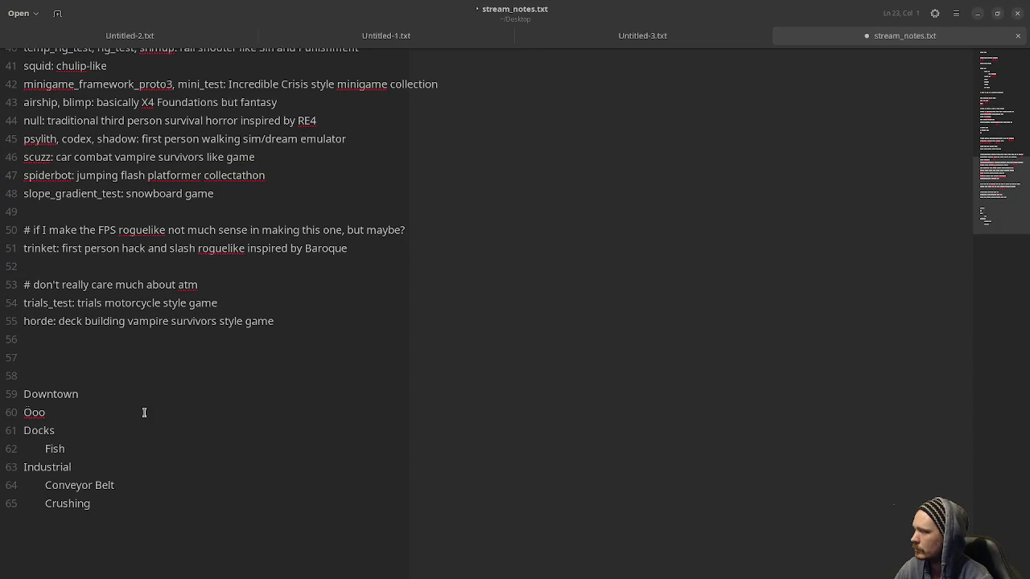
pyautogui.press('BackSpace')
pyautogui.press('BackSpace')
pyautogui.press('BackSpace')
# Step: Start a new indented line after 'Fish' under Docks, then minimize the editor
pyautogui.scroll(-4, 182, 409)
pyautogui.scroll(2, 181, 406)
pyautogui.click(142, 430)
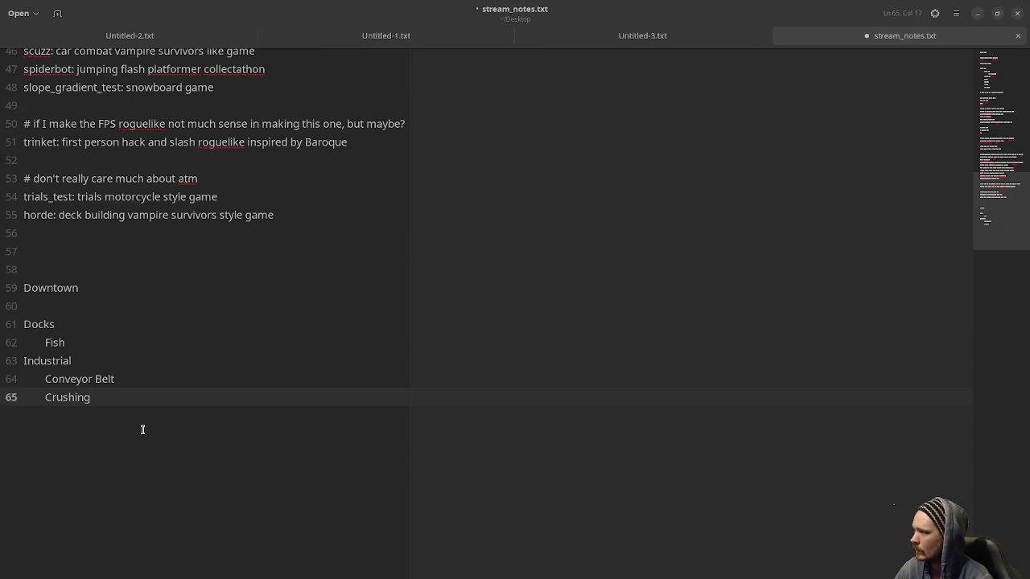
pyautogui.click(99, 347)
pyautogui.press('Return')
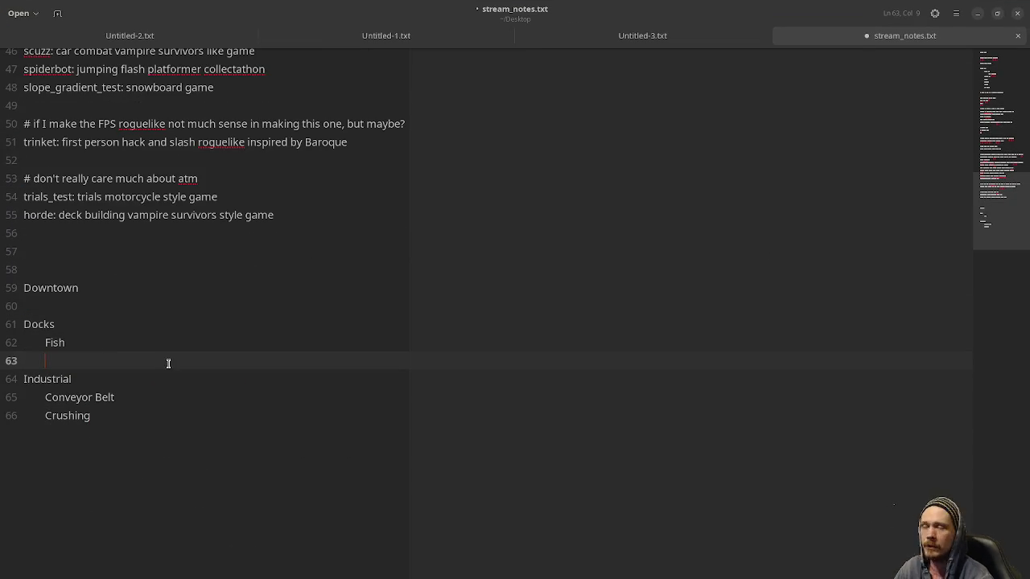
pyautogui.click(977, 14)
pyautogui.scroll(-1, 652, 172)
# Step: Zoom and scroll the canvas until the GF, TH, S, A1, A2 zone map fills the view
pyautogui.scroll(-1, 652, 172)
pyautogui.scroll(-1, 708, 145)
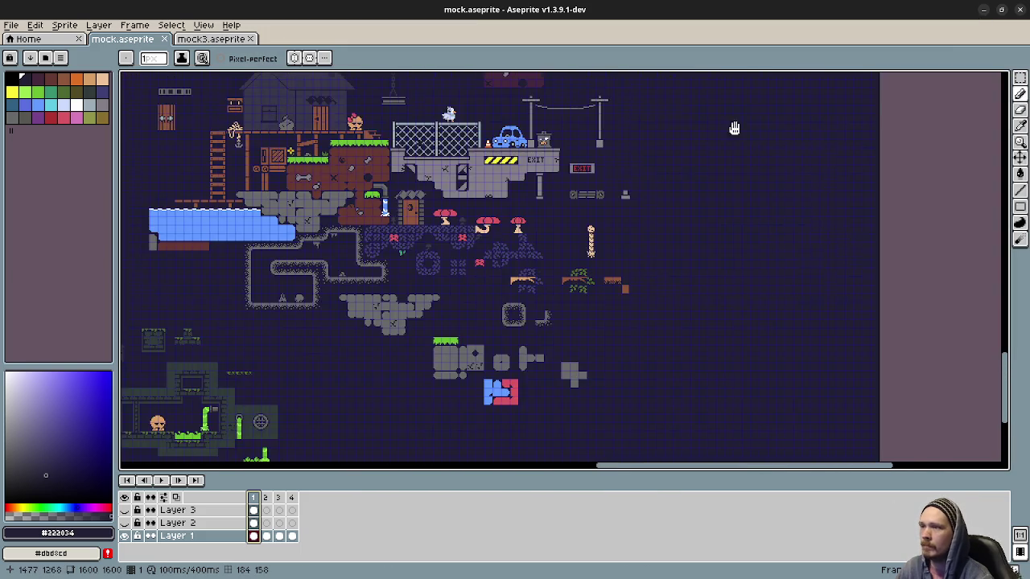
pyautogui.scroll(3, 643, 125)
pyautogui.scroll(3, 531, 193)
pyautogui.scroll(3, 563, 305)
pyautogui.scroll(3, 615, 356)
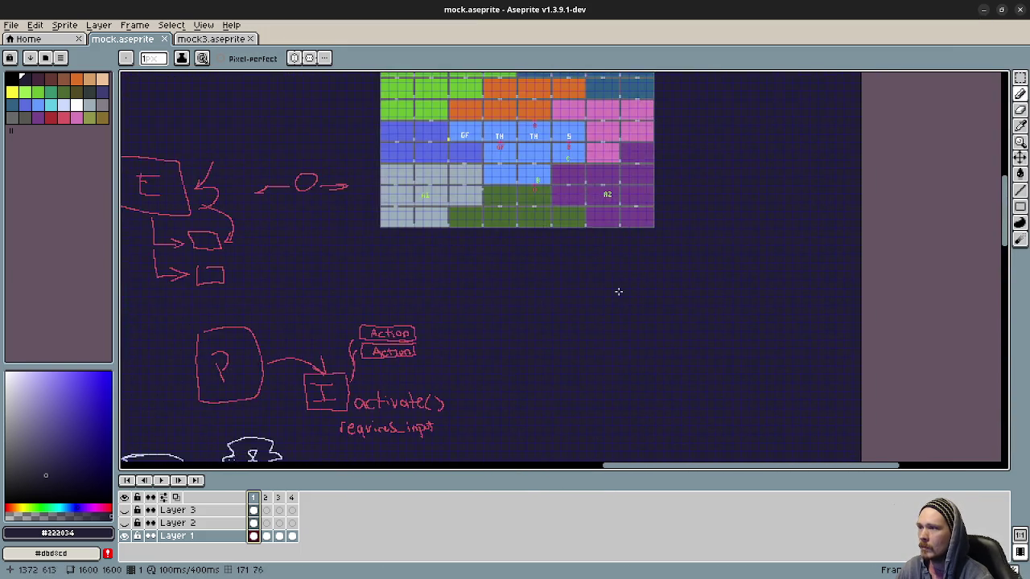
pyautogui.scroll(3, 615, 356)
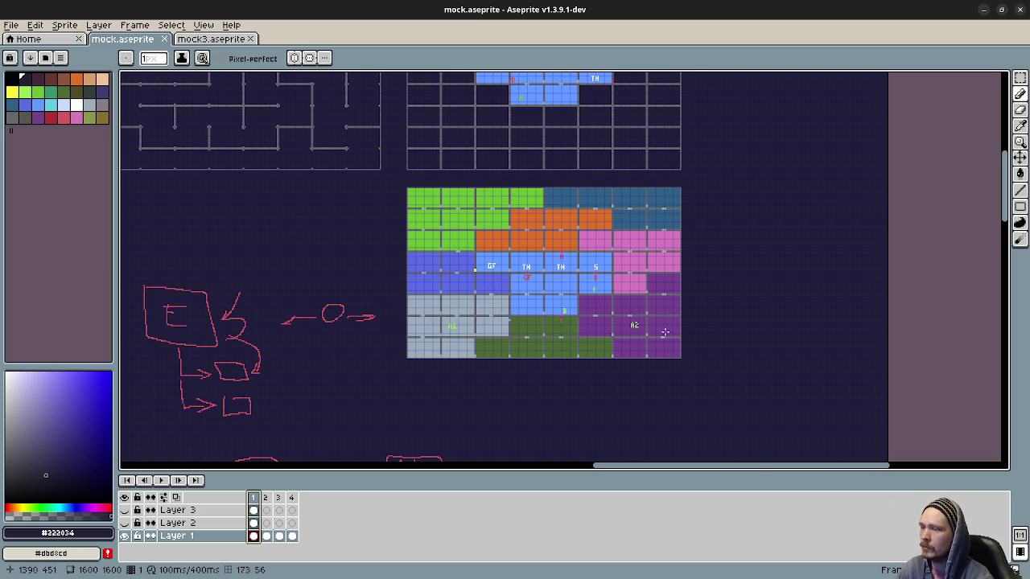
pyautogui.keyDown('ctrl'); pyautogui.scroll(2, 662, 327); pyautogui.keyUp('ctrl')
pyautogui.scroll(-1, 565, 303)
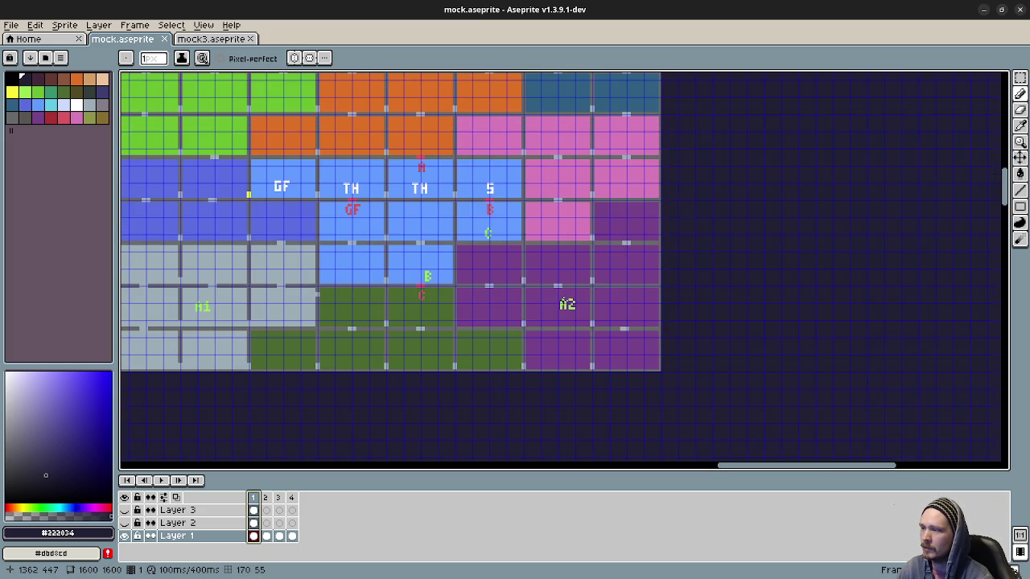
pyautogui.scroll(-1, 428, 275)
pyautogui.scroll(1, 513, 324)
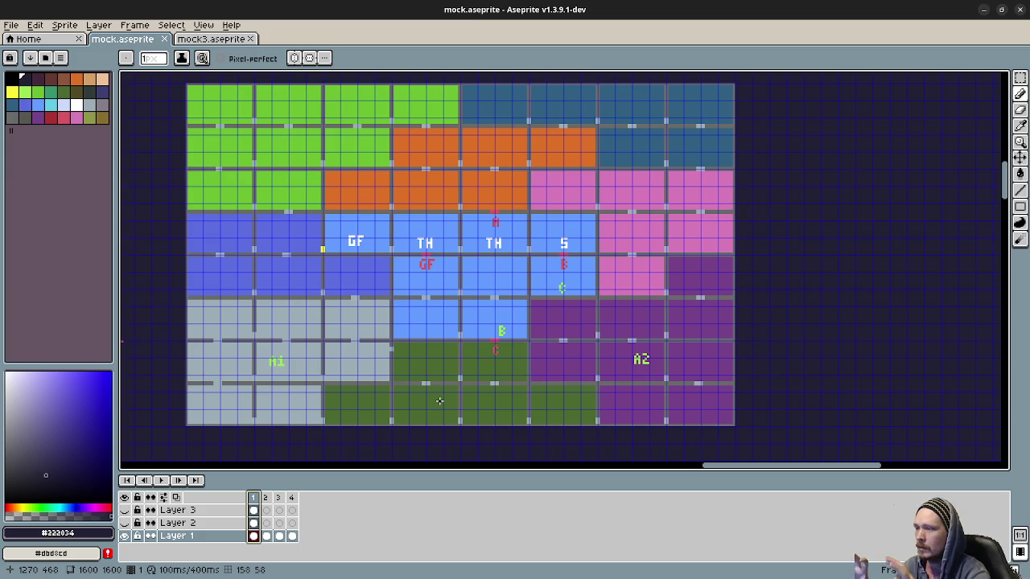
pyautogui.scroll(-5, 398, 409)
pyautogui.hscroll(-5, 274, 393)
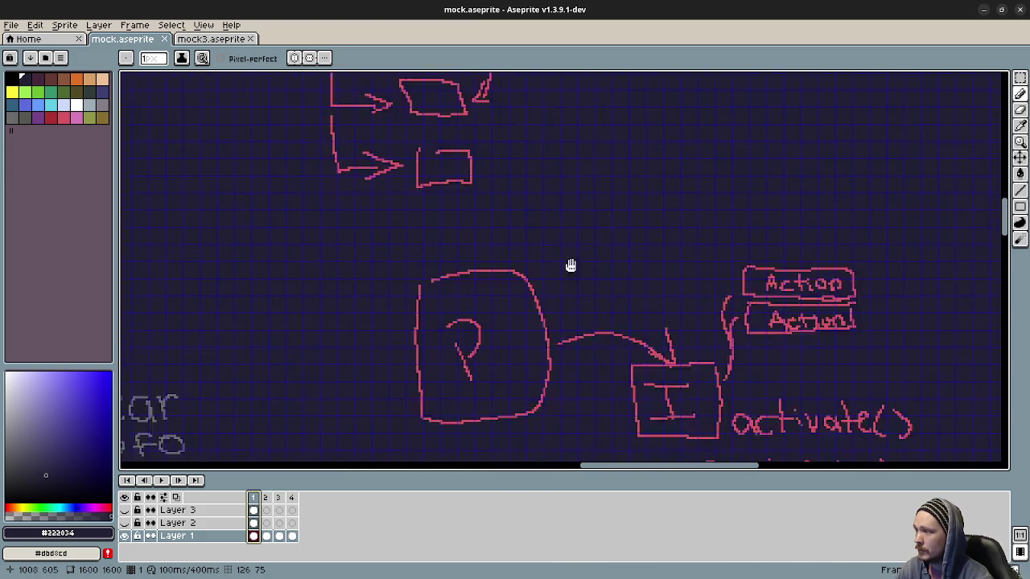
pyautogui.scroll(-5, 485, 331)
pyautogui.hscroll(-3, 274, 281)
pyautogui.hscroll(-5, 274, 281)
pyautogui.scroll(1, 275, 281)
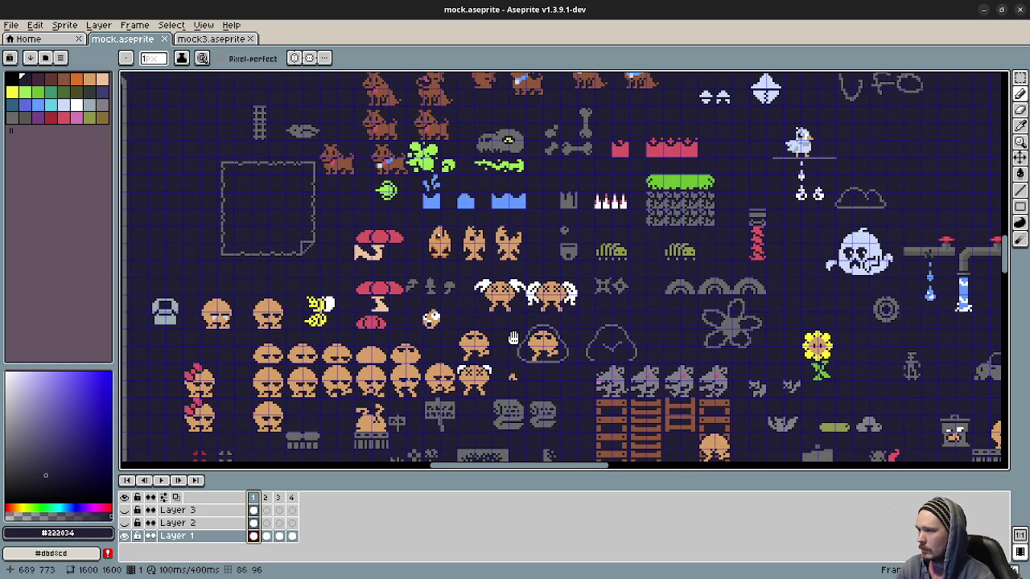
pyautogui.moveTo(450, 269)
pyautogui.mouseDown()
pyautogui.moveTo(504, 223)
pyautogui.moveTo(631, 241)
pyautogui.mouseUp()
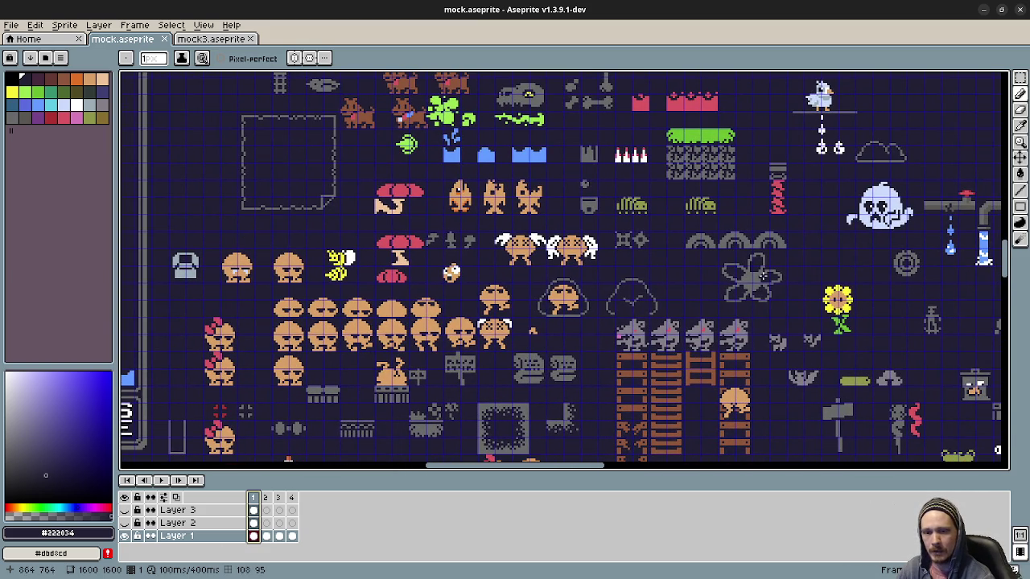
pyautogui.click(983, 9)
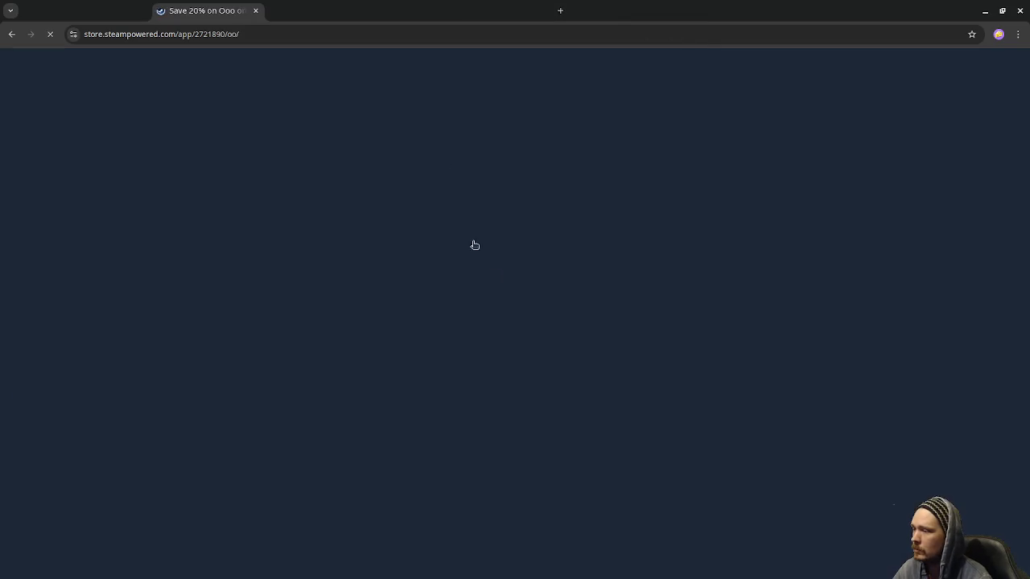
# Step: Browse the Ooo demo and bundles on Steam with the trailer paused, then minimize the browser
pyautogui.scroll(-2, 531, 336)
pyautogui.scroll(-3, 530, 338)
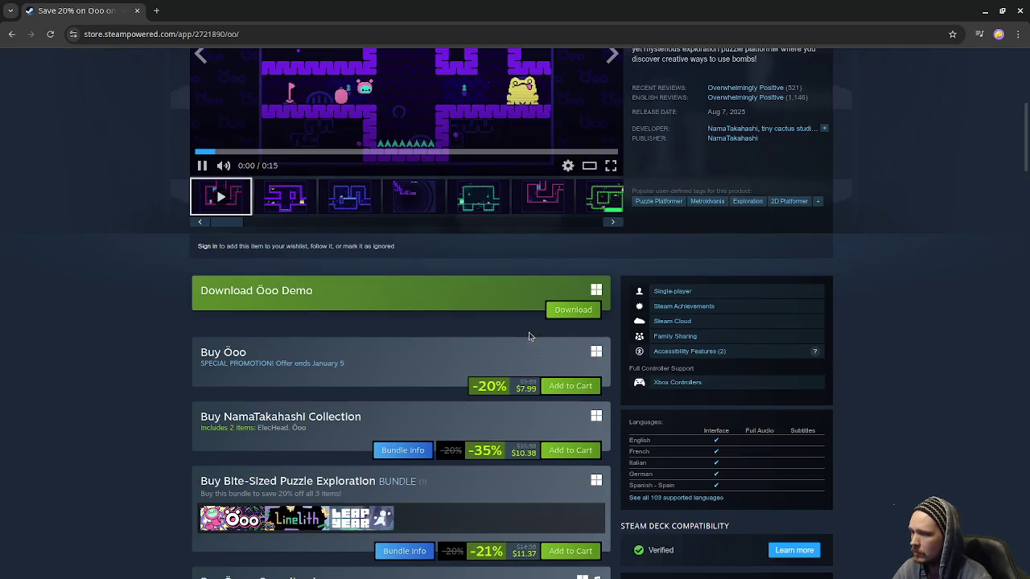
pyautogui.click(202, 165)
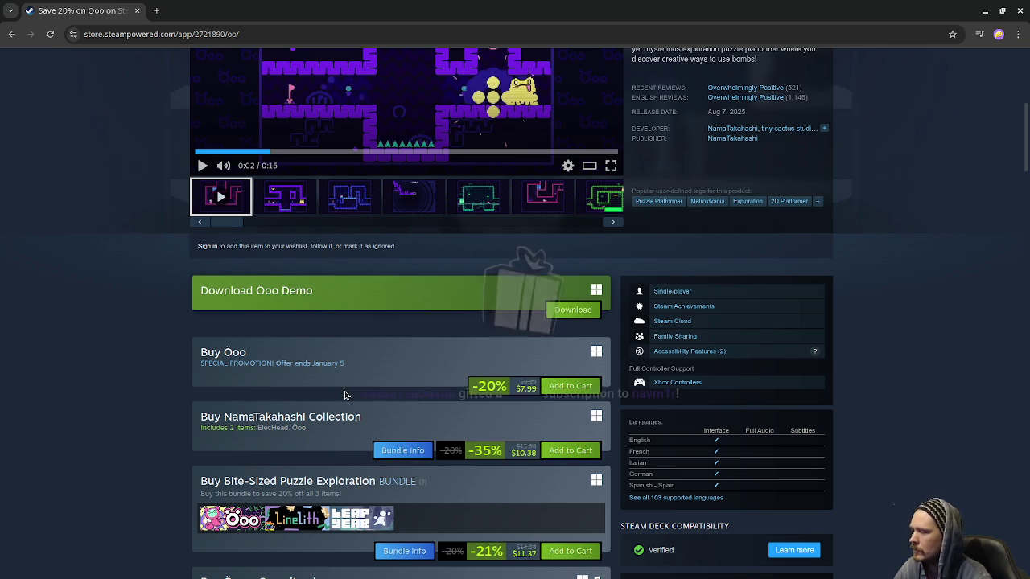
pyautogui.scroll(-3, 345, 393)
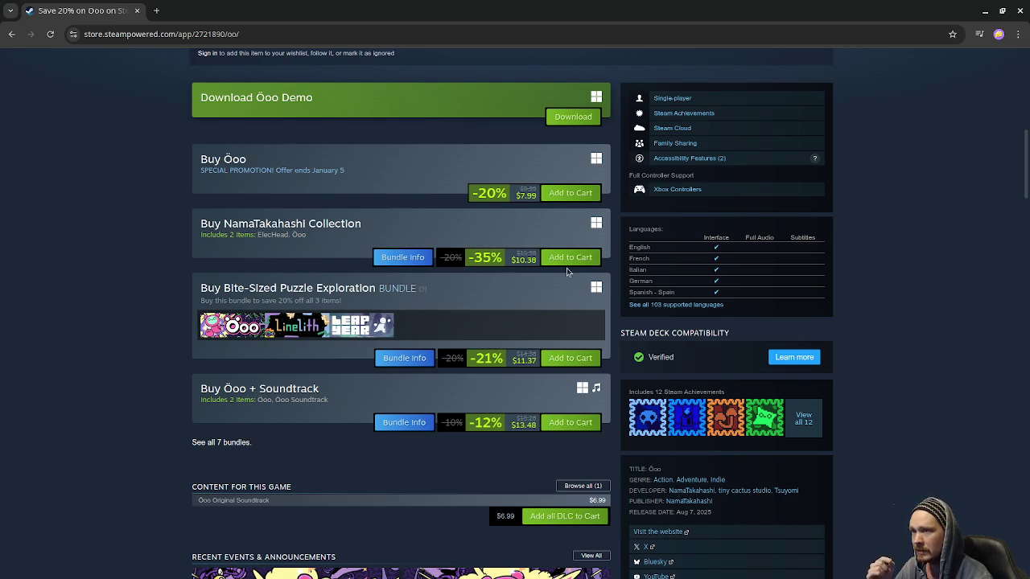
pyautogui.click(982, 12)
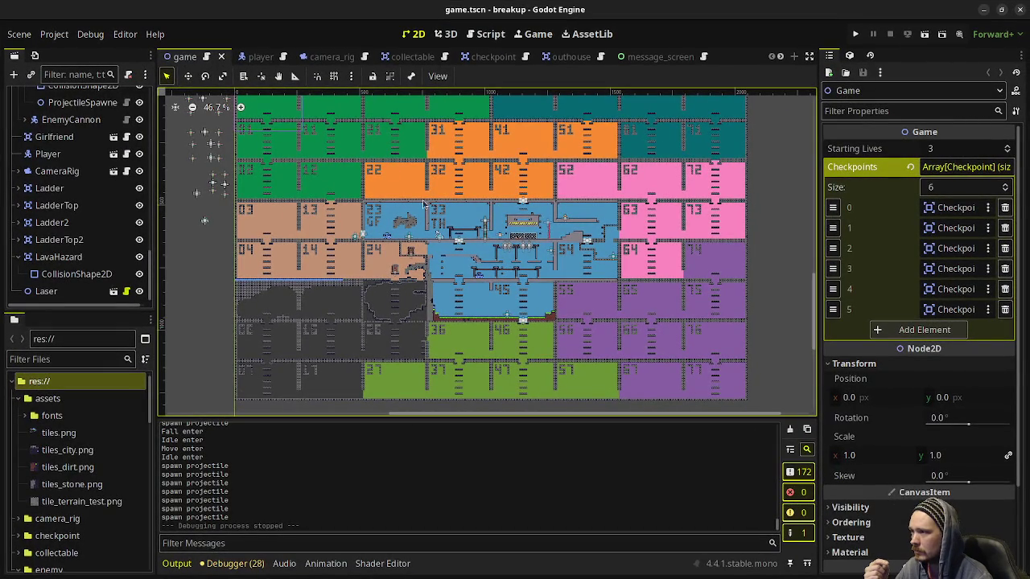
# Step: Zoom into game.tscn and box-select the sprites sitting above the green room
pyautogui.scroll(4, 455, 393)
pyautogui.scroll(2, 362, 306)
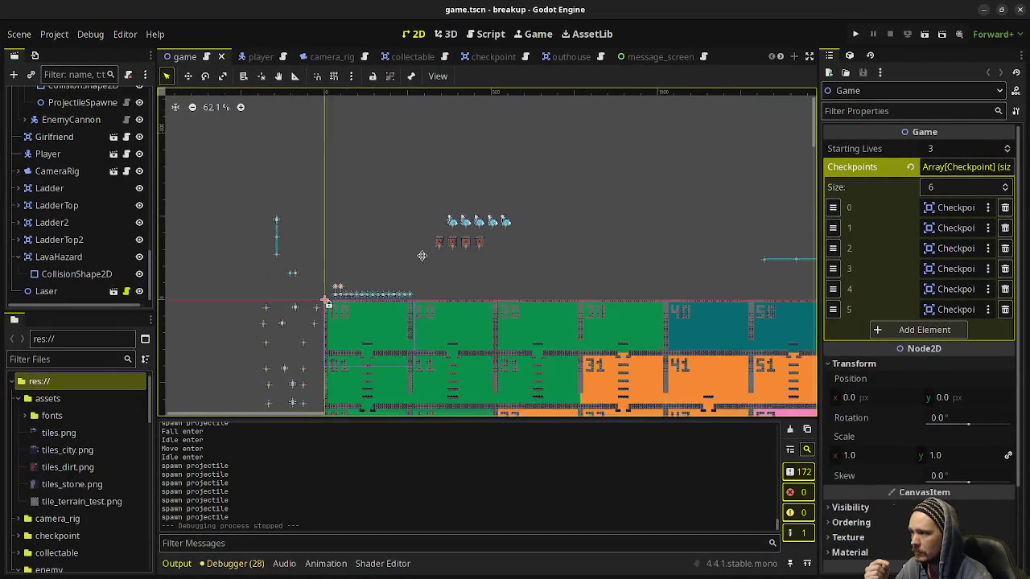
pyautogui.scroll(2, 577, 226)
pyautogui.scroll(2, 520, 238)
pyautogui.scroll(2, 520, 241)
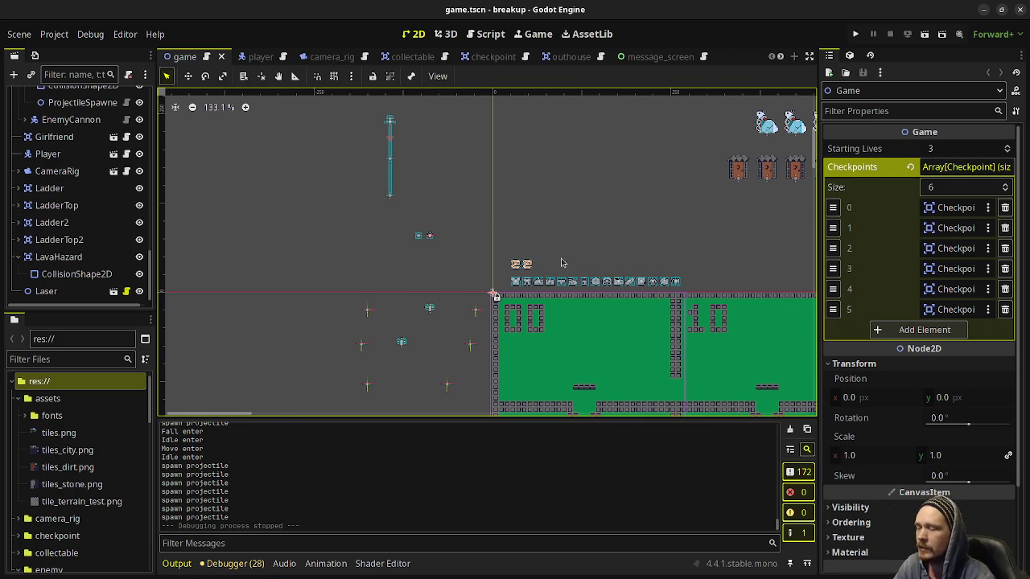
pyautogui.scroll(2, 548, 269)
pyautogui.scroll(2, 548, 269)
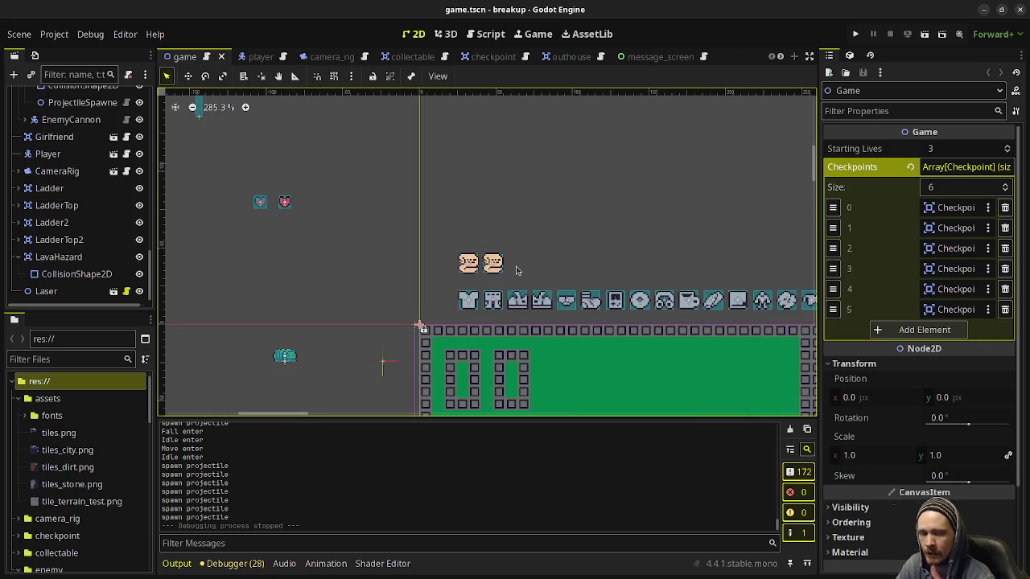
pyautogui.hscroll(2, 598, 243)
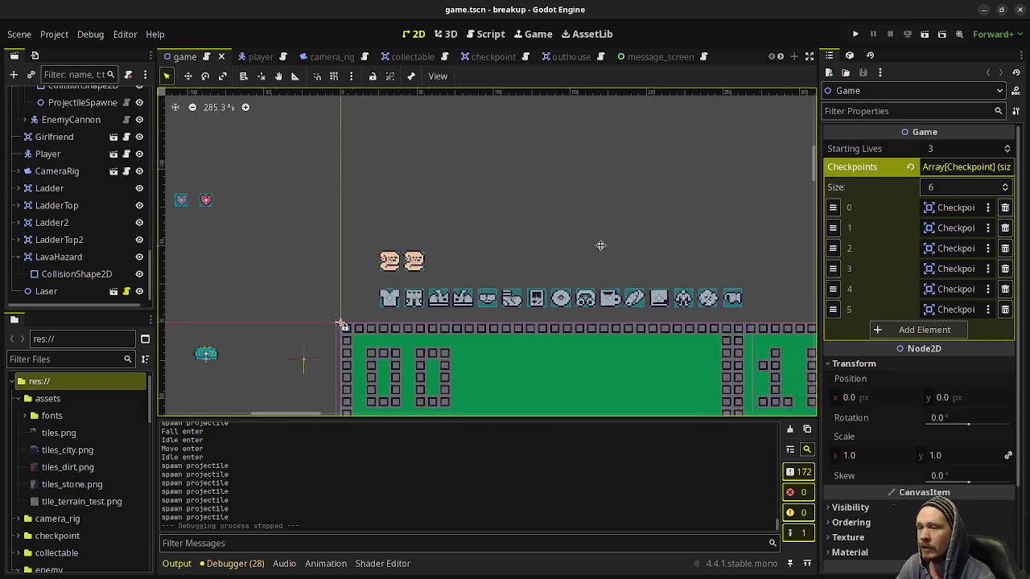
pyautogui.hscroll(2, 563, 246)
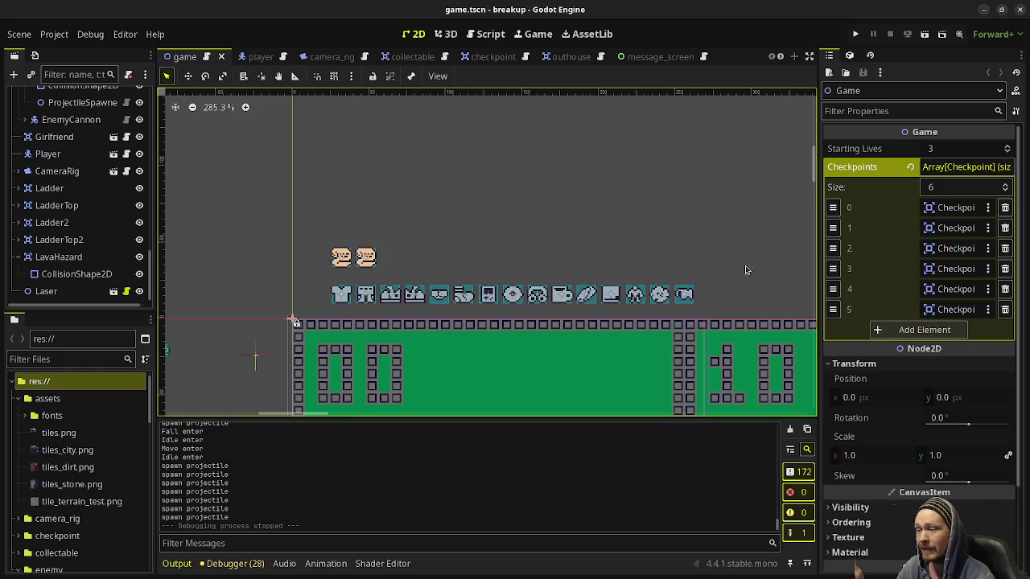
pyautogui.moveTo(411, 273); pyautogui.dragTo(299, 232)
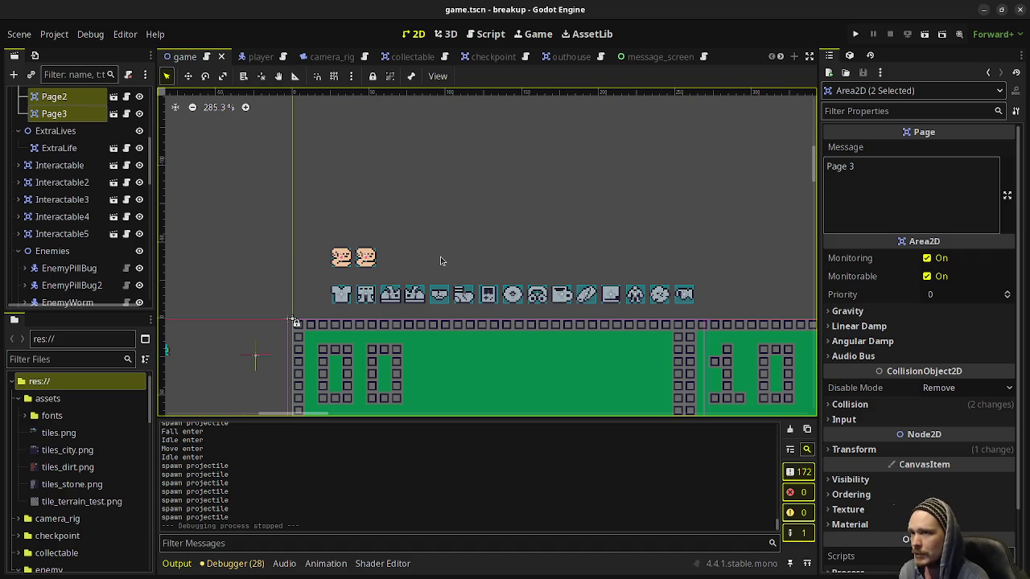
# Step: Zoom the 2D viewport out to about 42% to show the whole room grid
pyautogui.scroll(-2, 440, 260)
pyautogui.scroll(-2, 462, 260)
pyautogui.scroll(-2, 490, 260)
pyautogui.scroll(-2, 524, 259)
pyautogui.scroll(-1, 524, 259)
pyautogui.scroll(-2, 515, 249)
pyautogui.scroll(-1, 507, 238)
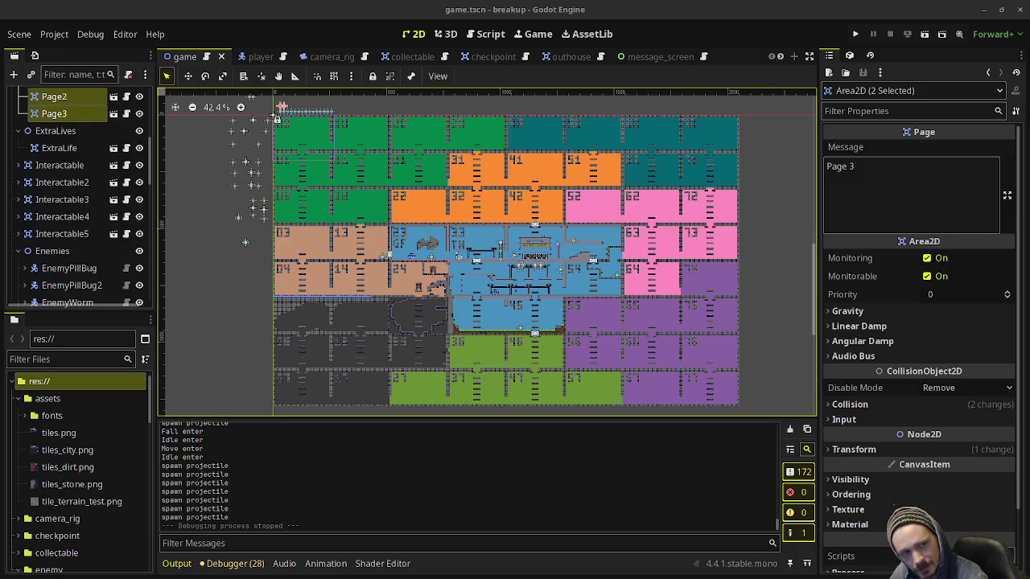
# Step: Close the Reddit image tab in Chrome and minimize the Godot editor
pyautogui.hotkey('alt', 'Tab')
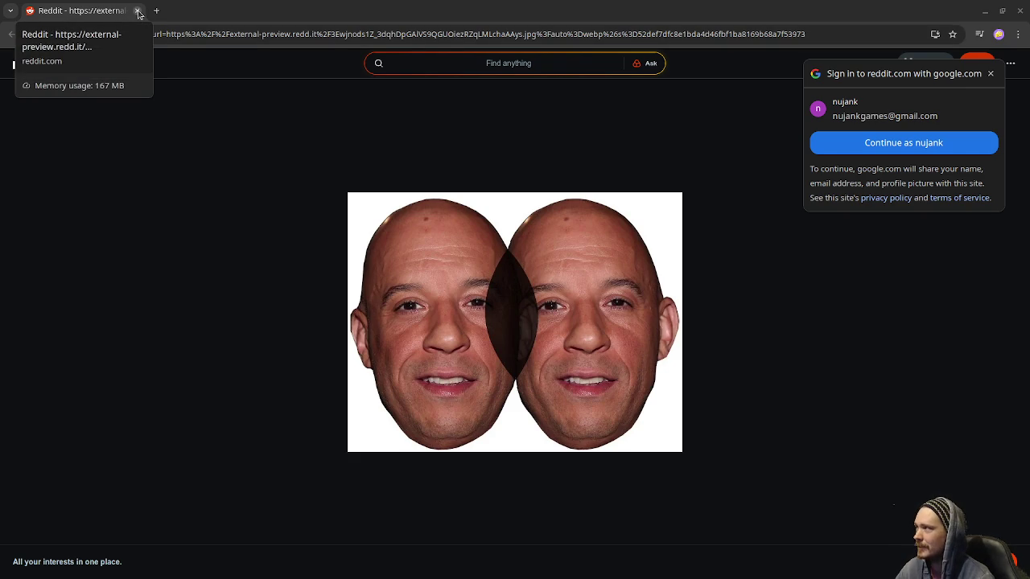
pyautogui.click(137, 11)
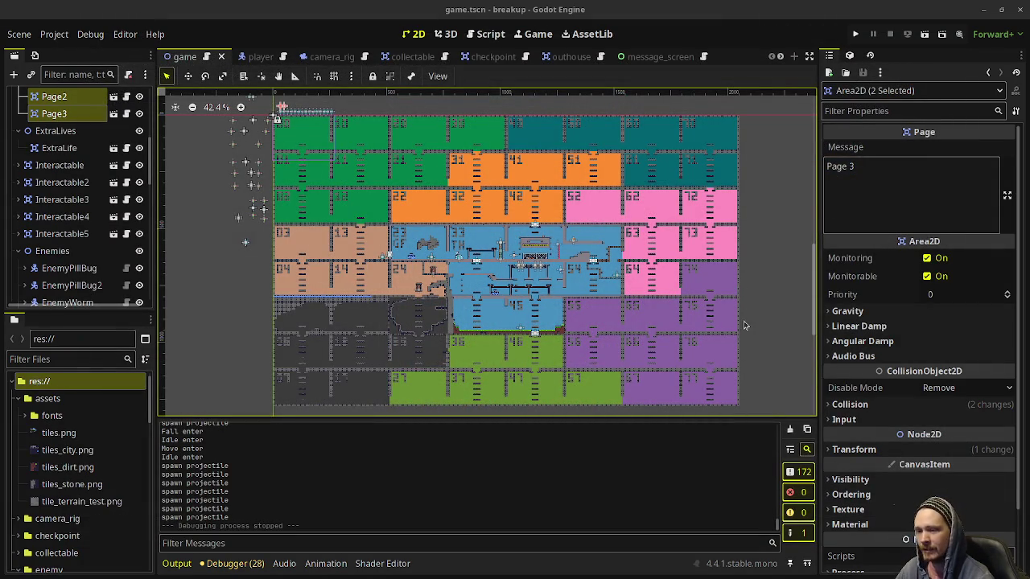
pyautogui.click(983, 10)
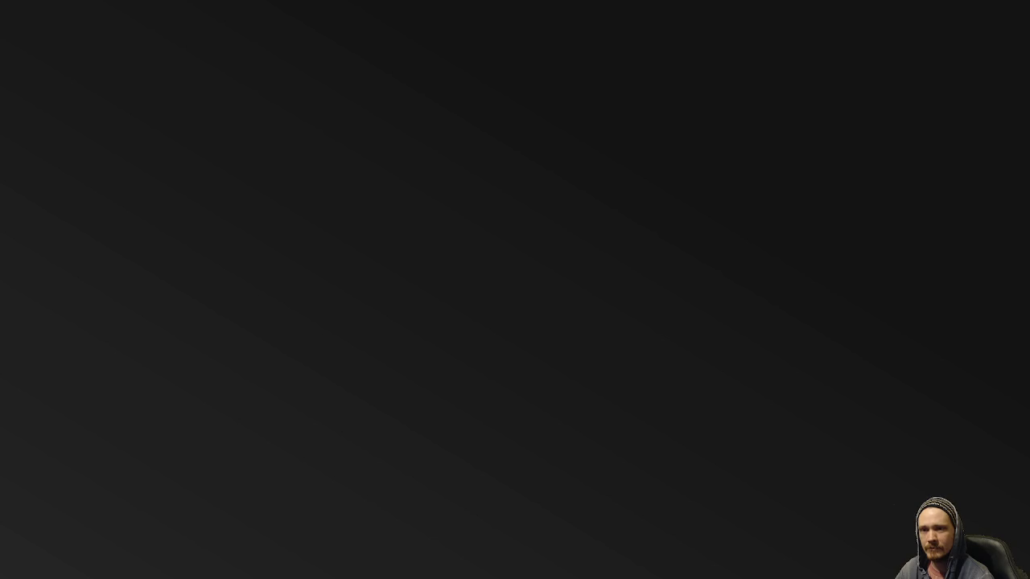
# Step: Bring up mock.aseprite in Aseprite and scroll until its coloured tile grid is centred
pyautogui.hotkey('alt', 'Tab')
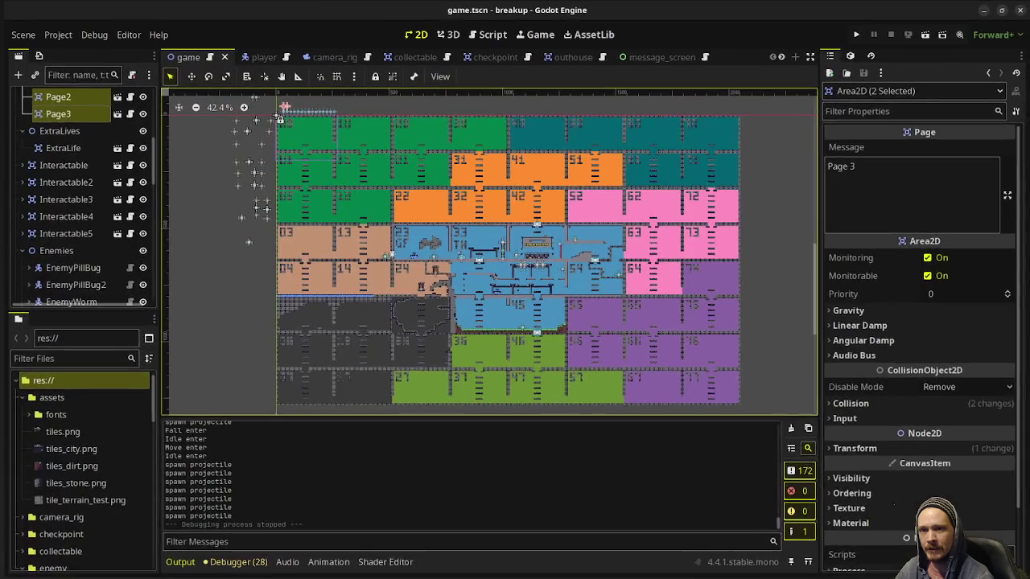
pyautogui.hotkey('alt', 'Tab')
pyautogui.hscroll(3, 442, 296)
pyautogui.hscroll(3, 545, 314)
pyautogui.hscroll(3, 646, 334)
pyautogui.hscroll(3, 750, 353)
pyautogui.scroll(2, 749, 353)
pyautogui.scroll(5, 632, 367)
pyautogui.hscroll(-2, 632, 367)
pyautogui.scroll(3, 683, 345)
pyautogui.scroll(3, 590, 217)
pyautogui.hscroll(3, 590, 217)
pyautogui.scroll(5, 590, 218)
pyautogui.hscroll(4, 590, 217)
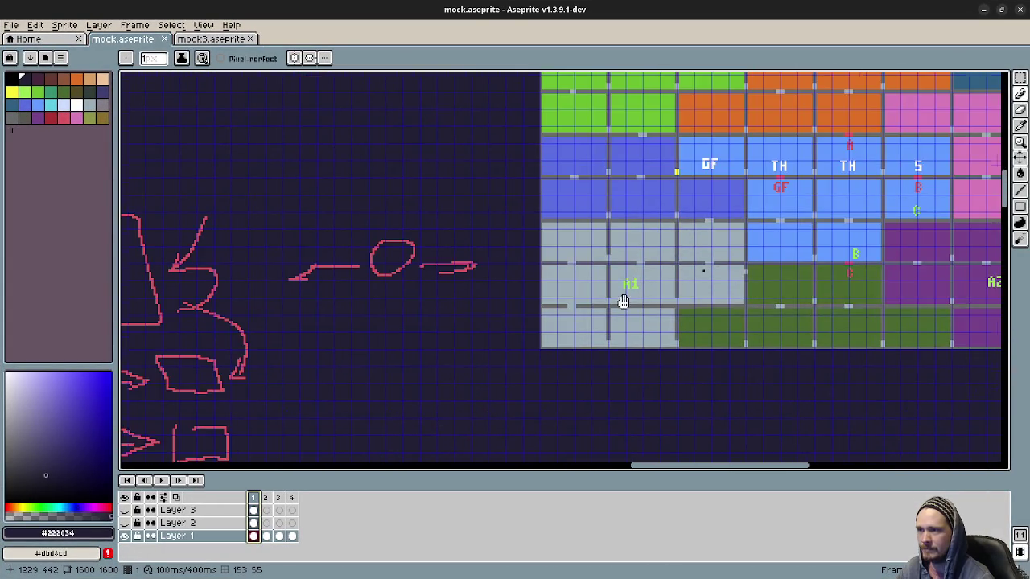
pyautogui.hscroll(7, 419, 374)
pyautogui.hscroll(-1, 451, 361)
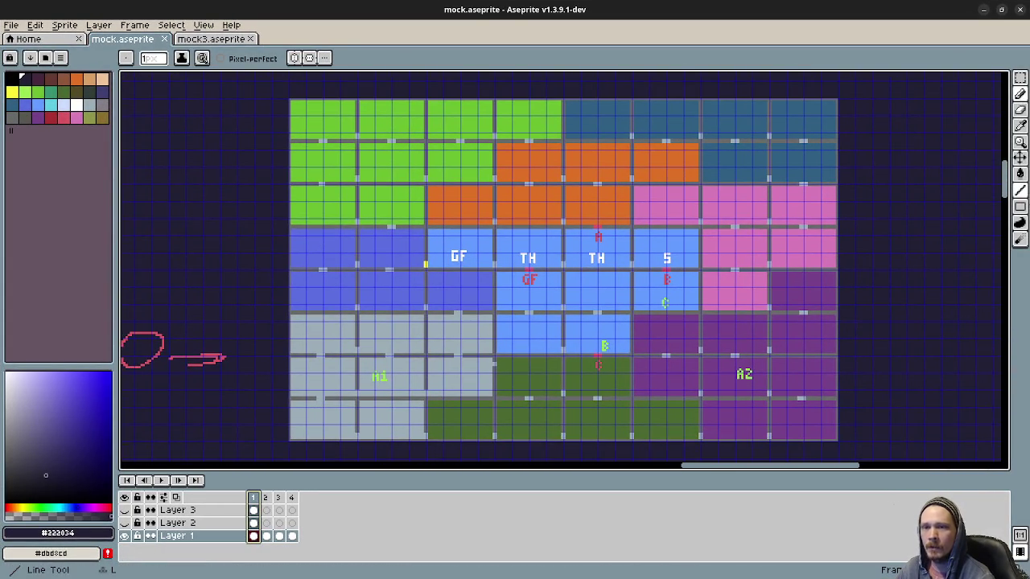
pyautogui.hotkey('alt', 'Tab')
# Step: Add Caves, Sewer and Mushroom Forest on new lines after Fish
pyautogui.click(245, 461)
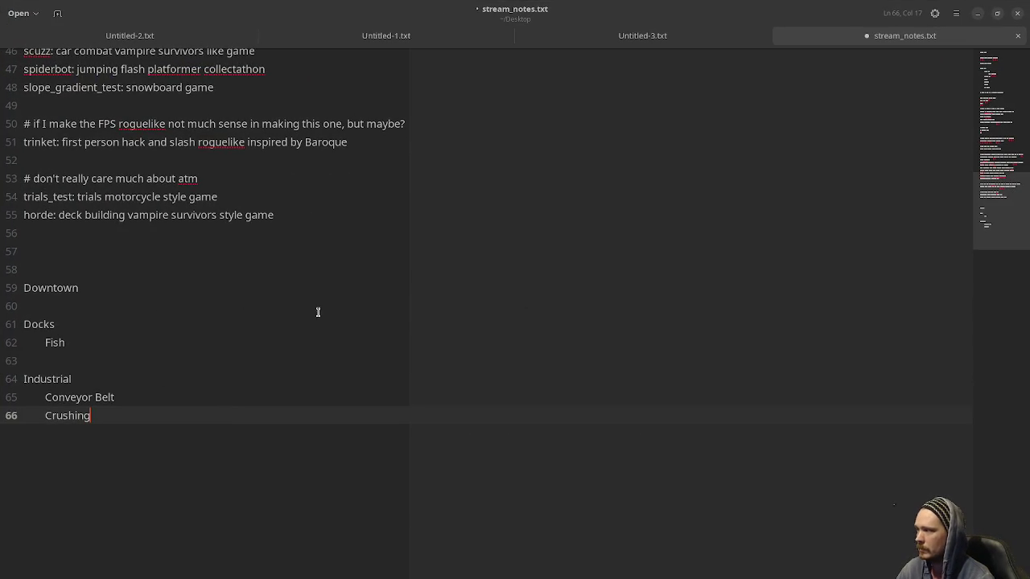
pyautogui.click(84, 347)
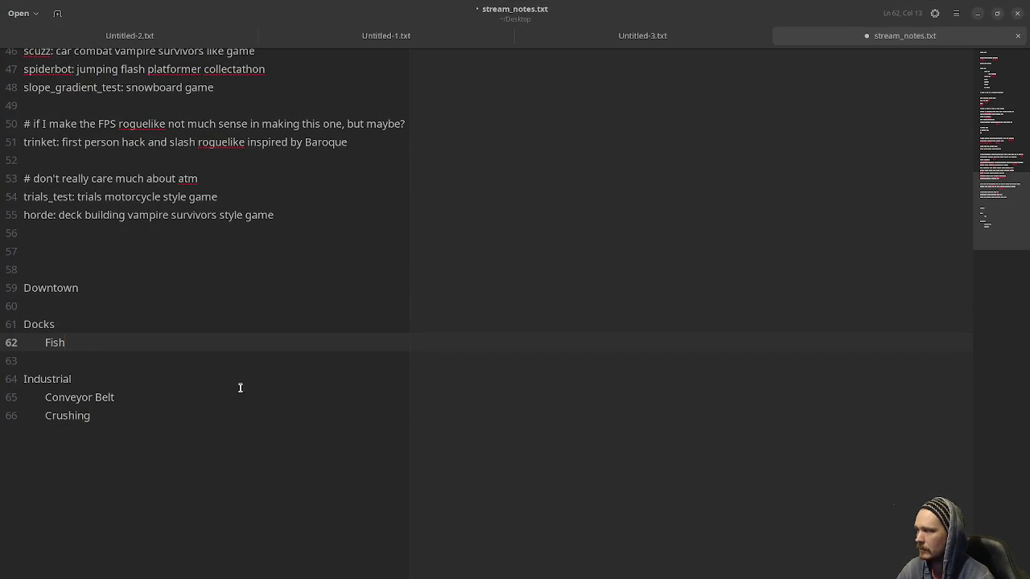
pyautogui.press('Return')
pyautogui.press('Return')
pyautogui.write('Caves')
pyautogui.press('Return')
pyautogui.press('Return')
pyautogui.write('Sewer')
pyautogui.press('Return')
pyautogui.press('Return')
pyautogui.write('Mushroom Forest')
pyautogui.press('Return')
pyautogui.press('BackSpace')
# Step: Add Graveyard, Park and Forest after the Industrial entries at the list's end
pyautogui.press('Down')
pyautogui.press('Tab')
pyautogui.hotkey('ctrl', 'End')
pyautogui.press('Return')
pyautogui.press('Return')
pyautogui.press('Return')
pyautogui.press('BackSpace')
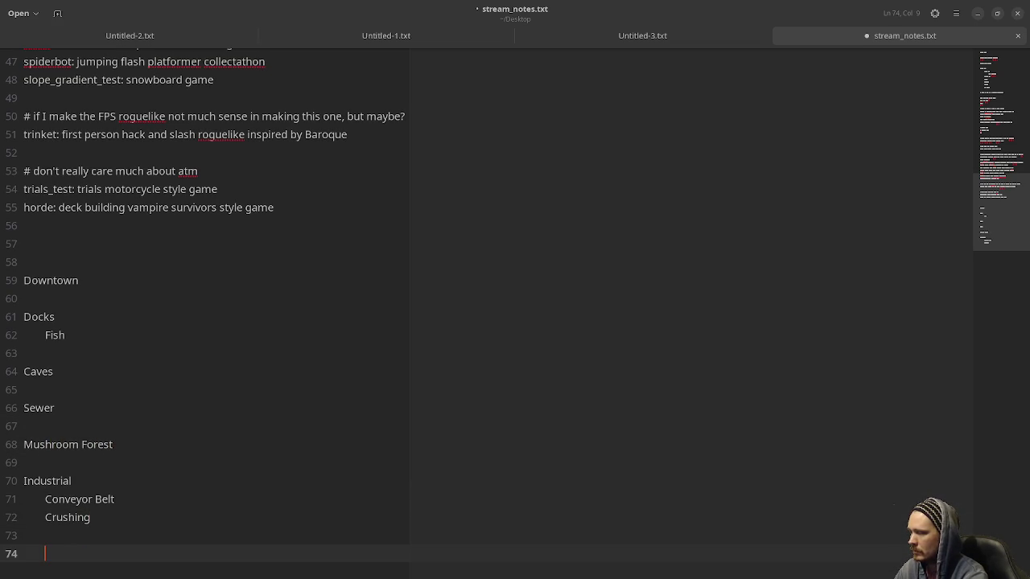
pyautogui.write('Grave')
pyautogui.write('yard')
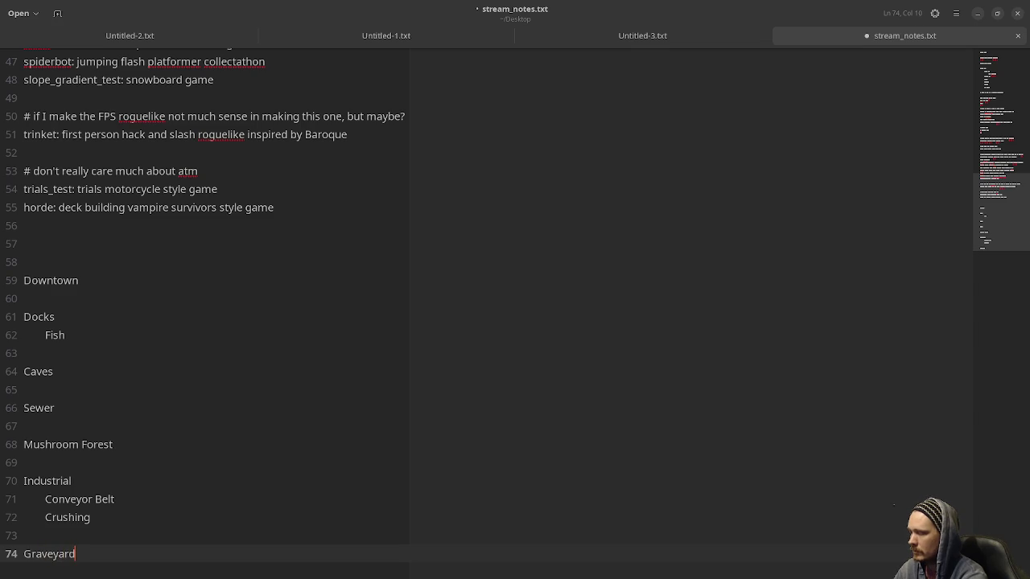
pyautogui.press('Return')
pyautogui.press('Return')
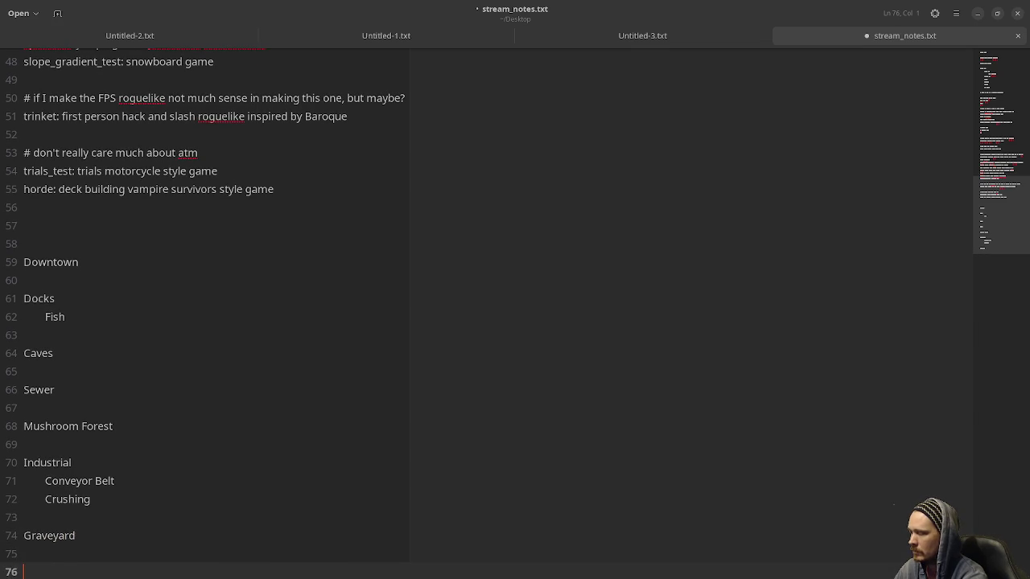
pyautogui.write('Park')
pyautogui.press('Return')
pyautogui.press('Return')
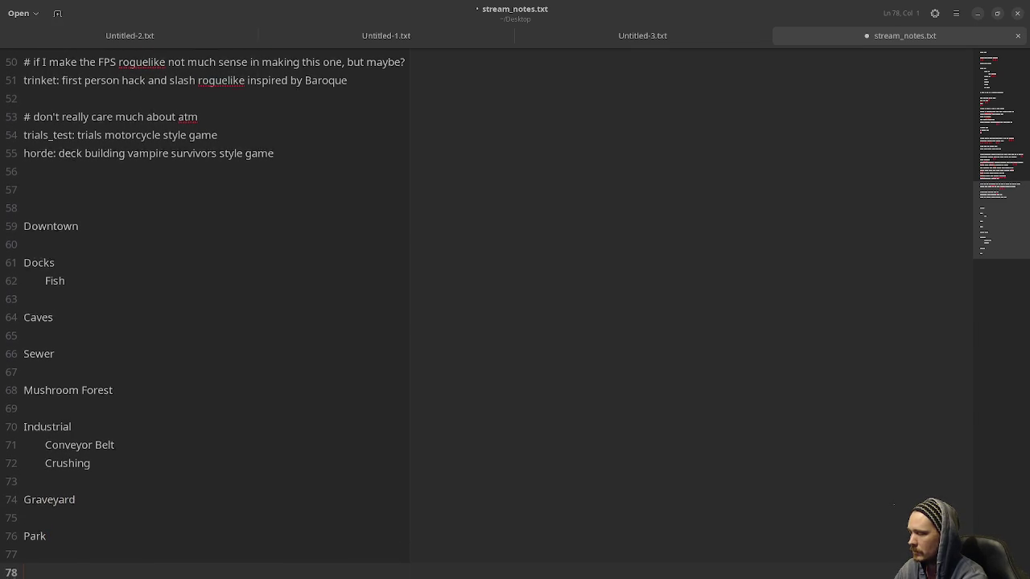
pyautogui.write('Forest')
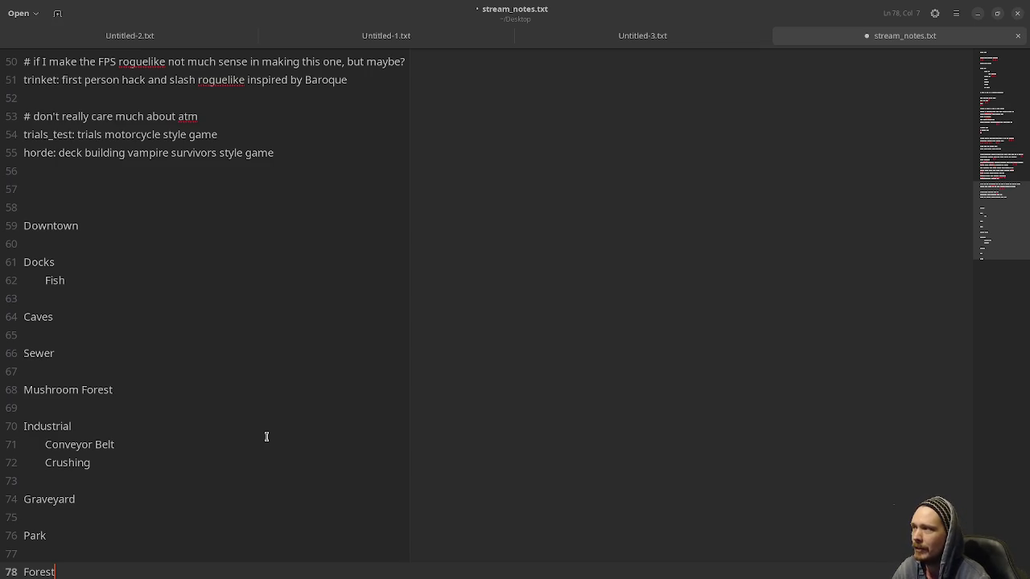
pyautogui.scroll(-2, 299, 410)
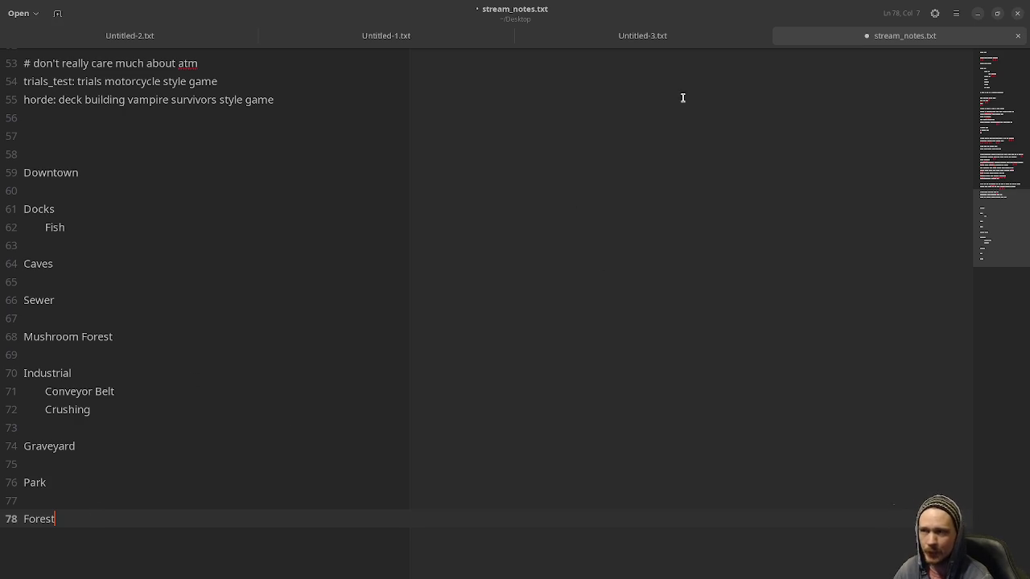
# Step: Move and narrow the stream notes window so the Aseprite sprite sheet shows beside it
pyautogui.hotkey('alt', 'Tab')
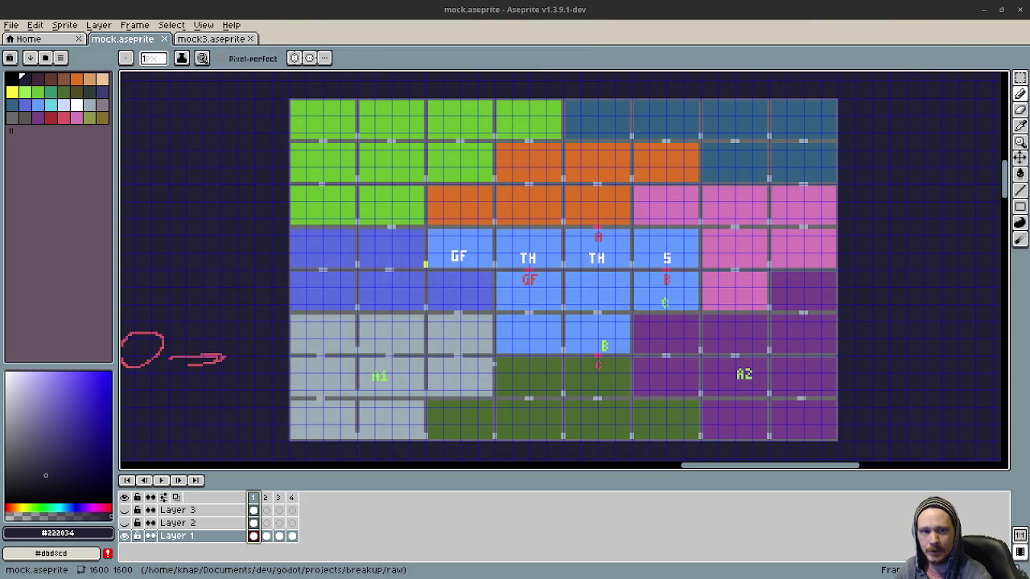
pyautogui.hotkey('alt', 'Tab')
pyautogui.moveTo(950, 197)
pyautogui.mouseDown()
pyautogui.moveTo(536, 223)
pyautogui.moveTo(479, 168)
pyautogui.moveTo(472, 129)
pyautogui.moveTo(490, 169)
pyautogui.moveTo(414, 167)
pyautogui.mouseUp()
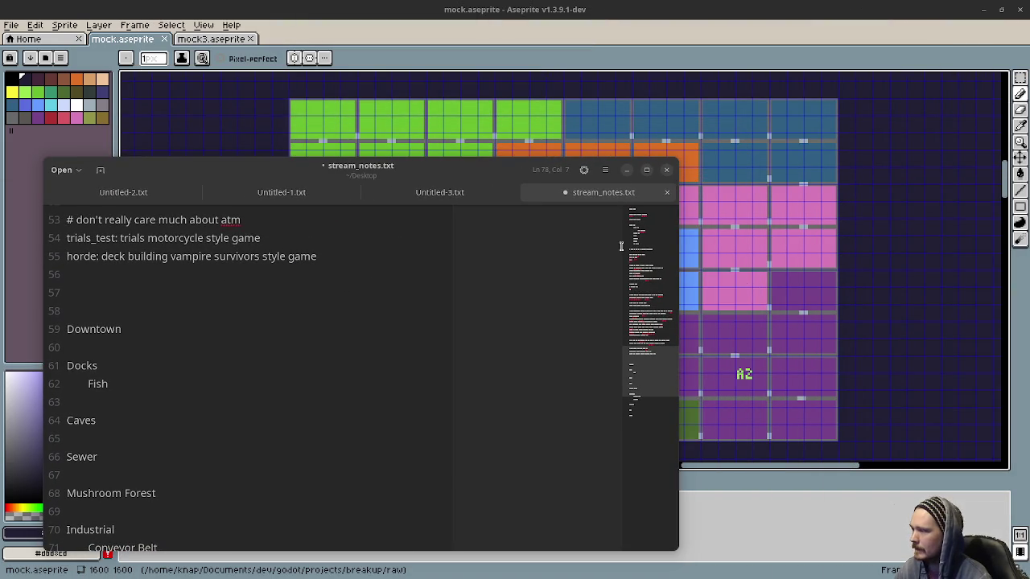
pyautogui.moveTo(677, 257); pyautogui.dragTo(288, 265)
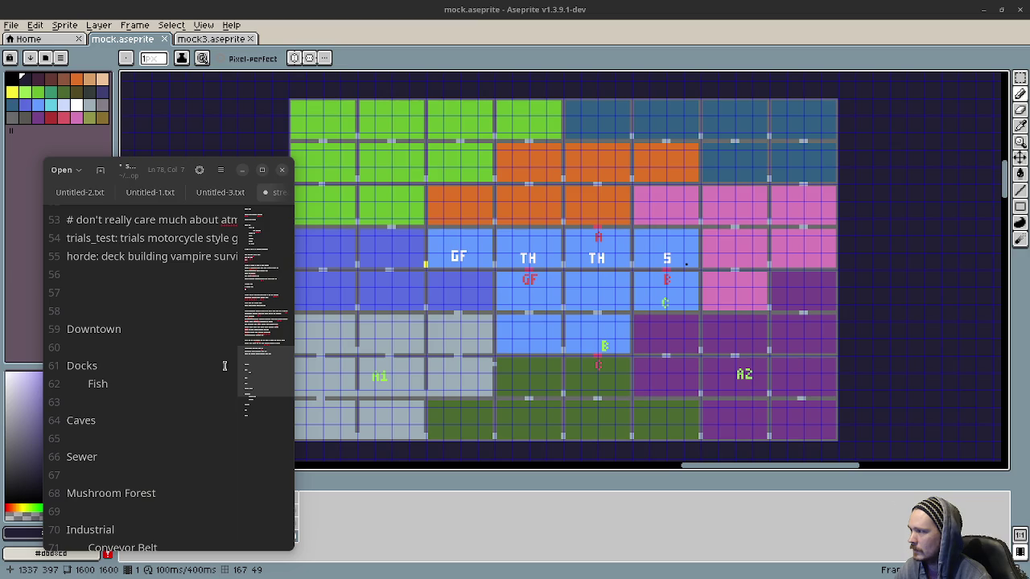
# Step: Zoom and pan the mock sheet to centre the icon row and dog sprites
pyautogui.scroll(-2, 187, 386)
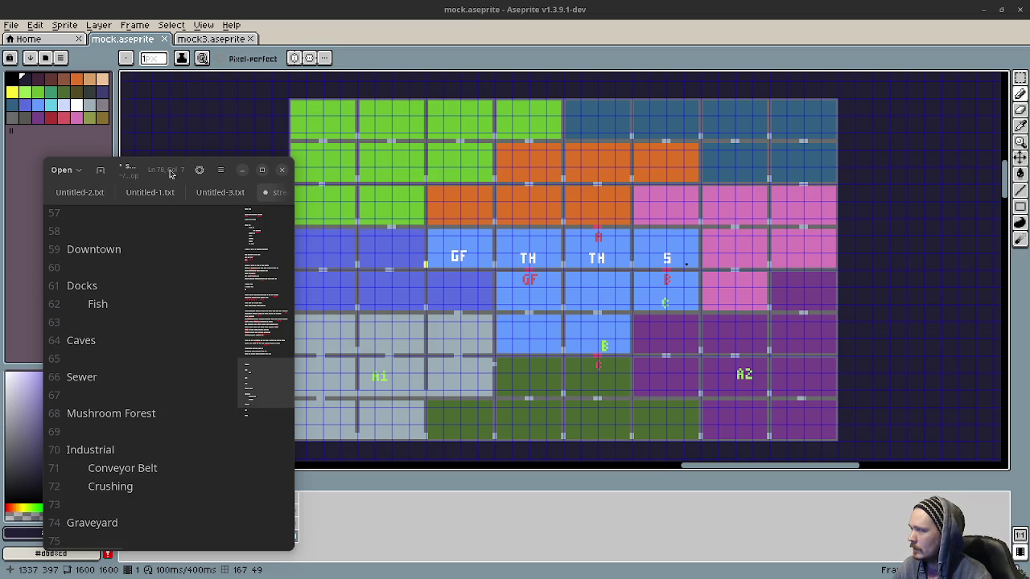
pyautogui.moveTo(567, 285); pyautogui.dragTo(599, 272)
pyautogui.scroll(-2, 600, 272)
pyautogui.scroll(-2, 600, 272)
pyautogui.scroll(1, 605, 316)
pyautogui.scroll(1, 551, 310)
pyautogui.scroll(1, 551, 310)
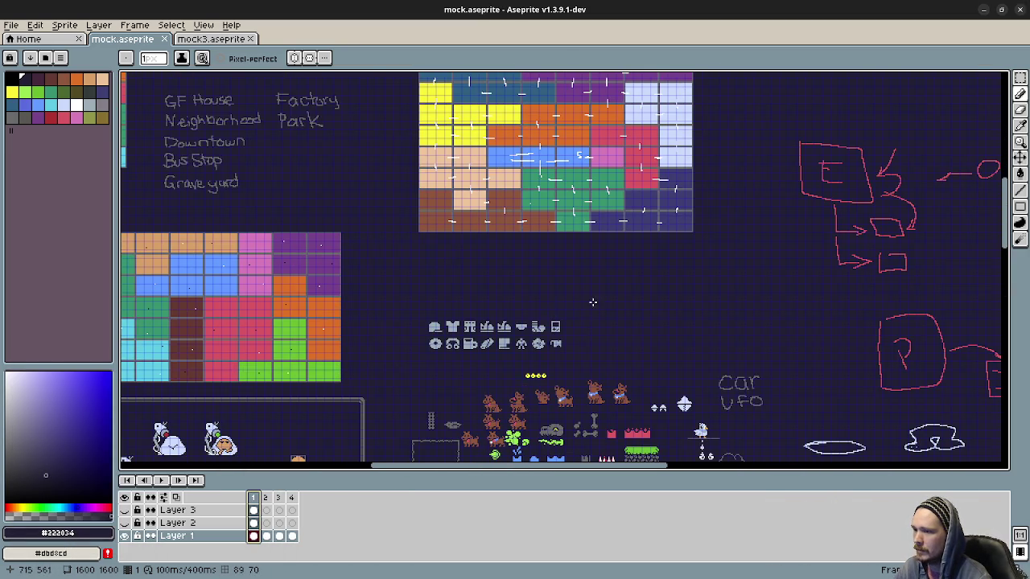
pyautogui.scroll(1, 555, 312)
pyautogui.scroll(1, 557, 313)
pyautogui.scroll(1, 559, 313)
pyautogui.moveTo(559, 313); pyautogui.dragTo(618, 297)
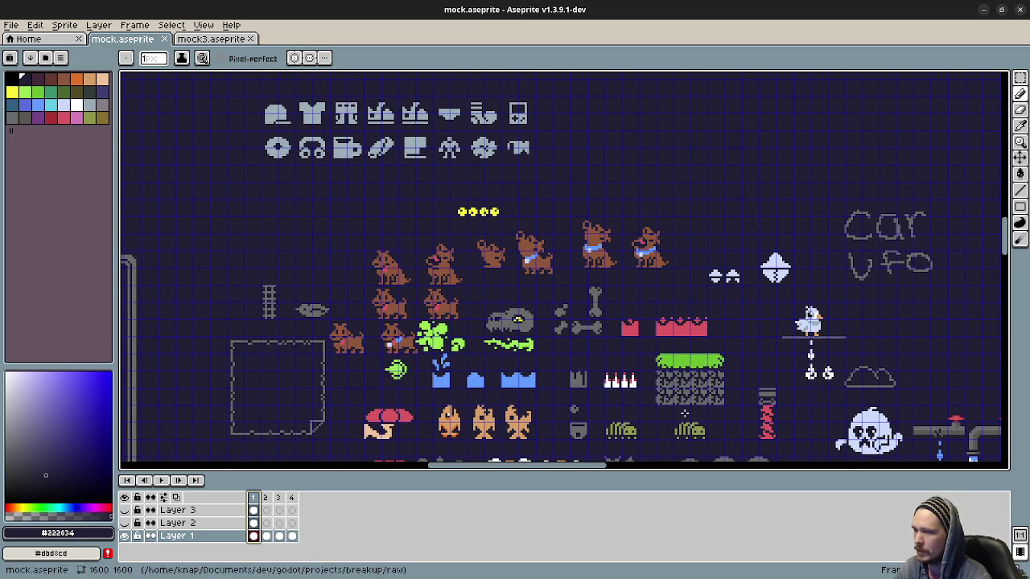
pyautogui.hotkey('alt', 'Tab')
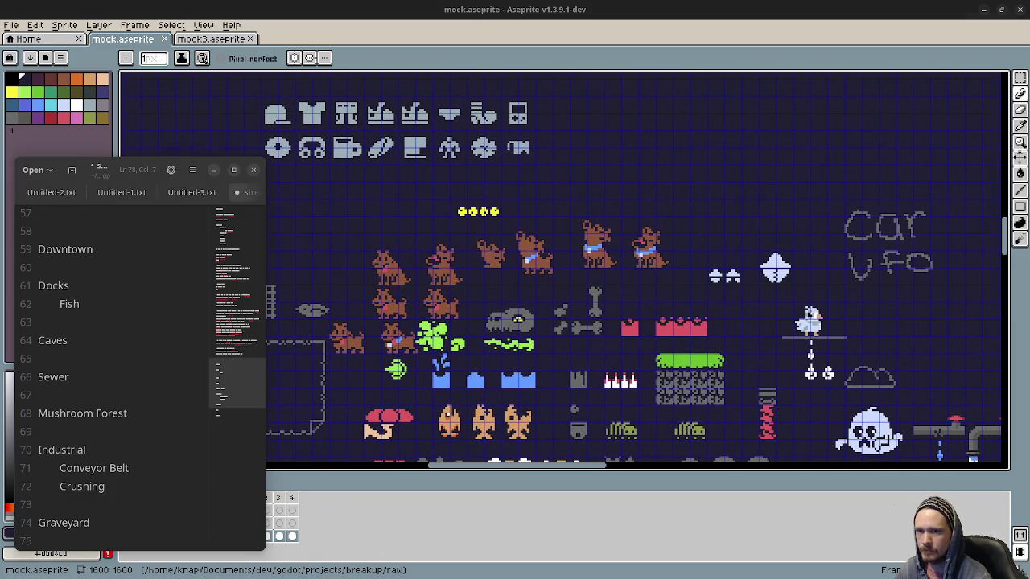
# Step: Set the stream notes window to Always on Top and scroll to the area list
pyautogui.rightClick(144, 170)
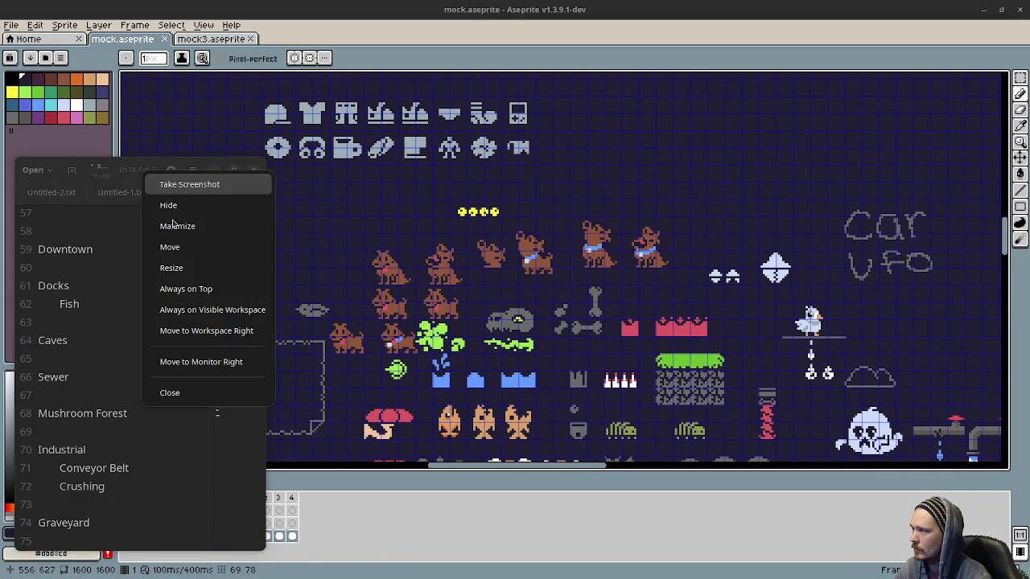
pyautogui.click(186, 288)
pyautogui.scroll(1, 110, 273)
pyautogui.scroll(-1, 110, 282)
pyautogui.scroll(-1, 80, 393)
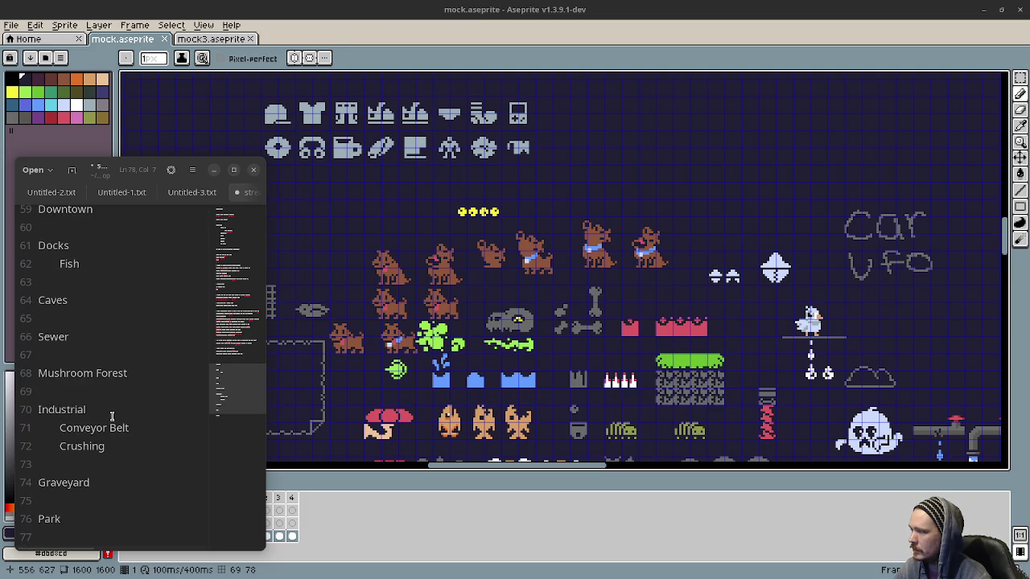
pyautogui.scroll(-1, 110, 414)
# Step: Add Farting Dog as an indented hazard under Park
pyautogui.click(72, 478)
pyautogui.press('Return')
pyautogui.press('Tab')
pyautogui.write('Farting Dog')
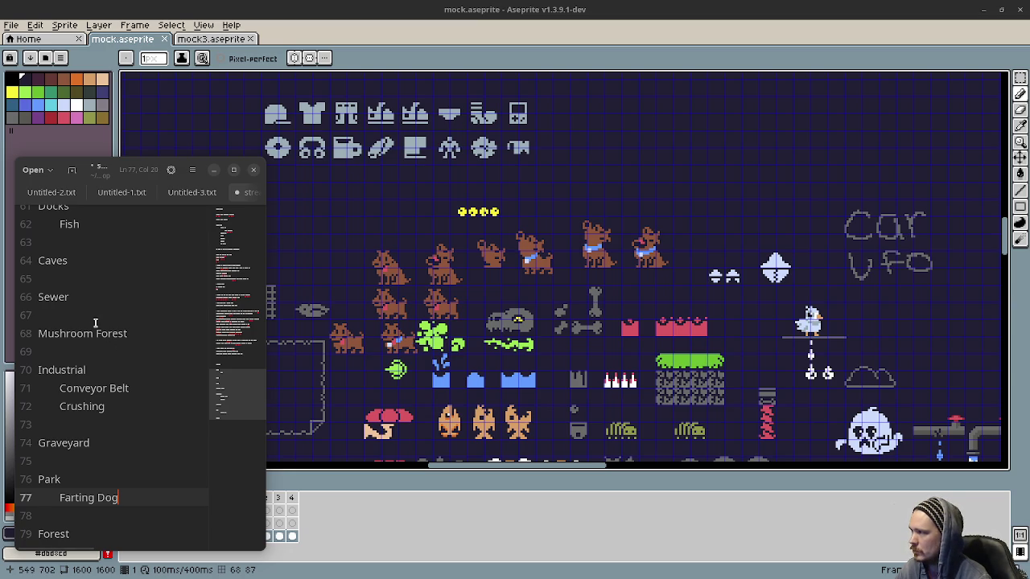
# Step: Add Pooping Pigeon as an indented hazard under Downtown, correcting its spelling
pyautogui.scroll(1, 96, 322)
pyautogui.scroll(1, 90, 282)
pyautogui.click(116, 250)
pyautogui.press('Return')
pyautogui.press('Tab')
pyautogui.write('Pooping Pig')
pyautogui.press('BackSpace')
pyautogui.press('BackSpace')
pyautogui.write('igeon')
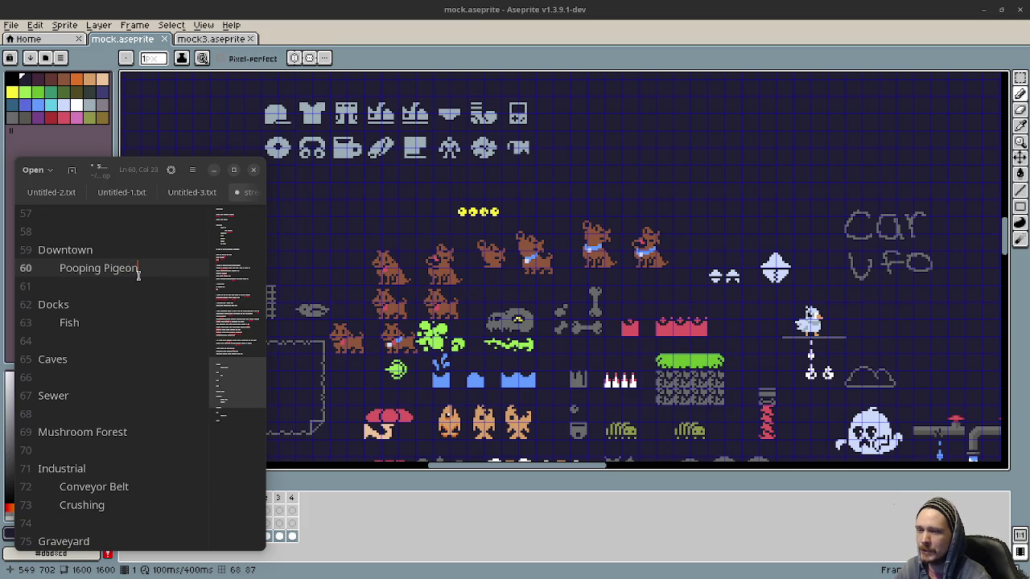
pyautogui.click(114, 270)
pyautogui.write('d')
pyautogui.press('BackSpace')
pyautogui.press('Right')
pyautogui.write('d')
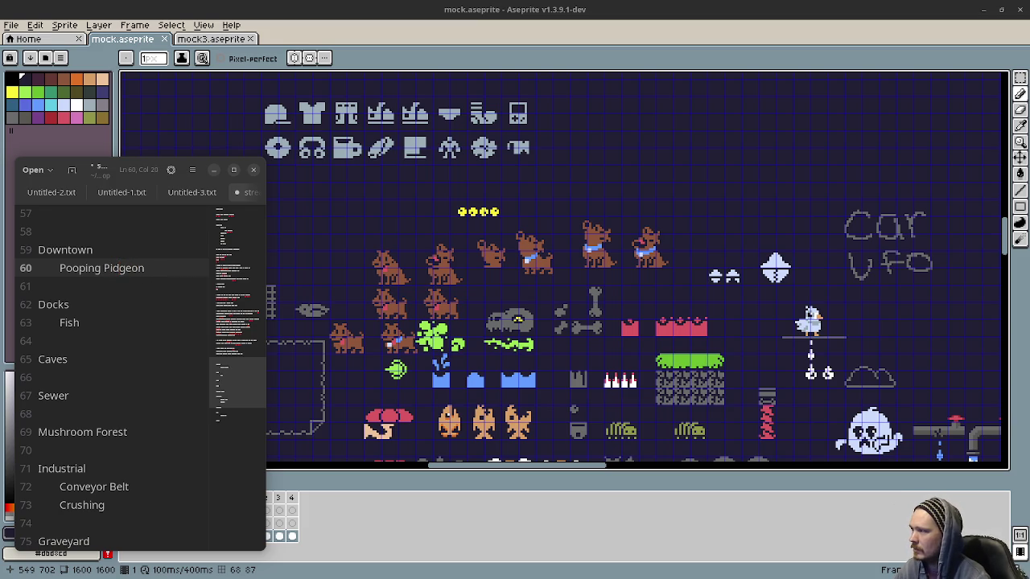
pyautogui.press('BackSpace')
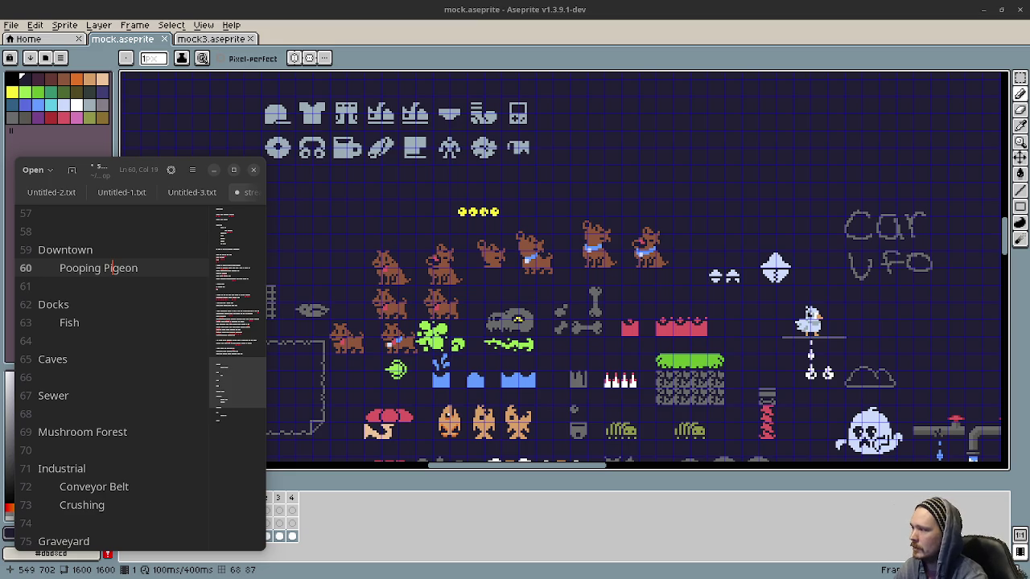
pyautogui.click(142, 285)
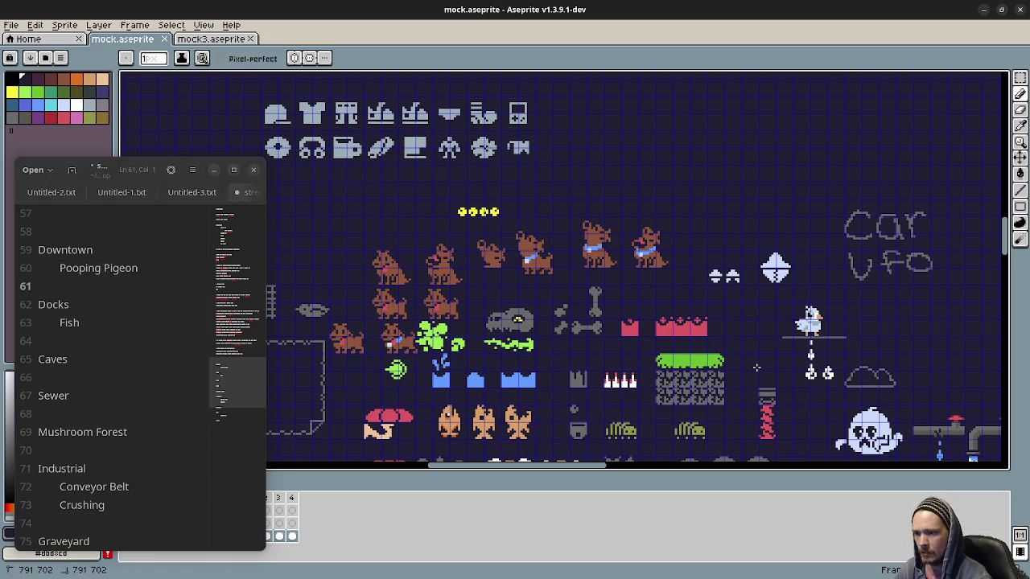
# Step: Add Ghost as an indented hazard under Graveyard
pyautogui.moveTo(762, 358); pyautogui.dragTo(810, 310)
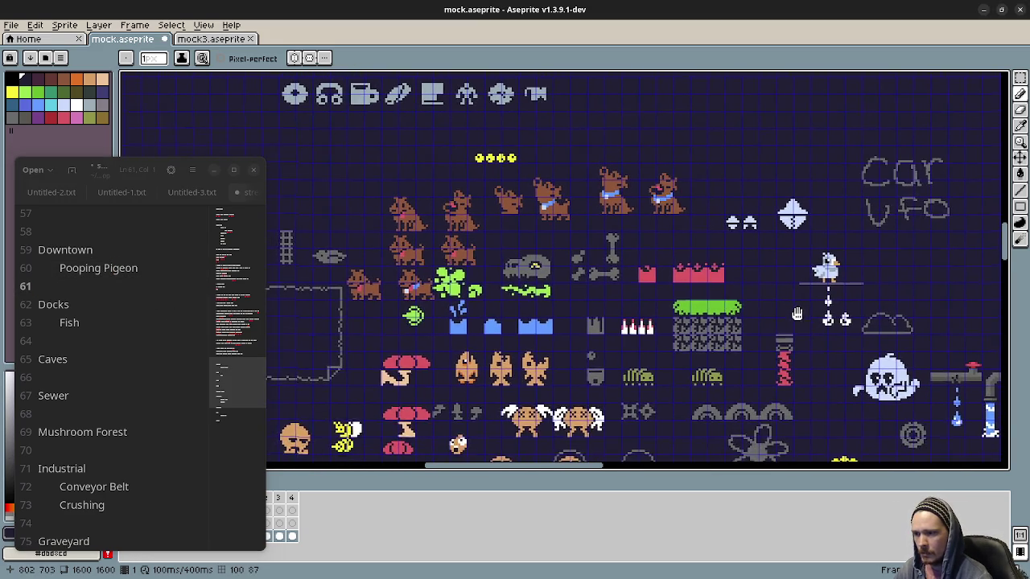
pyautogui.scroll(-3, 105, 389)
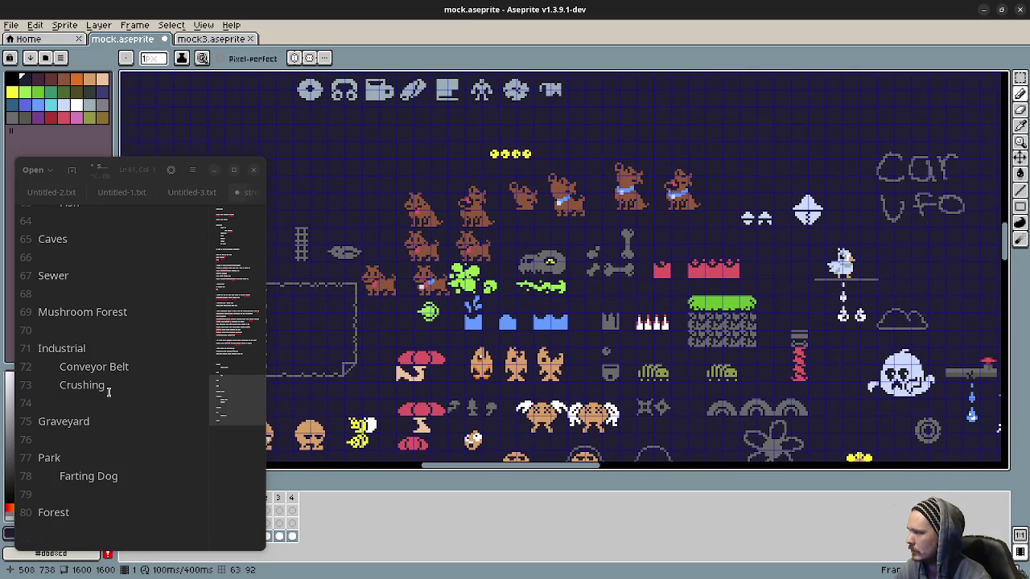
pyautogui.click(112, 428)
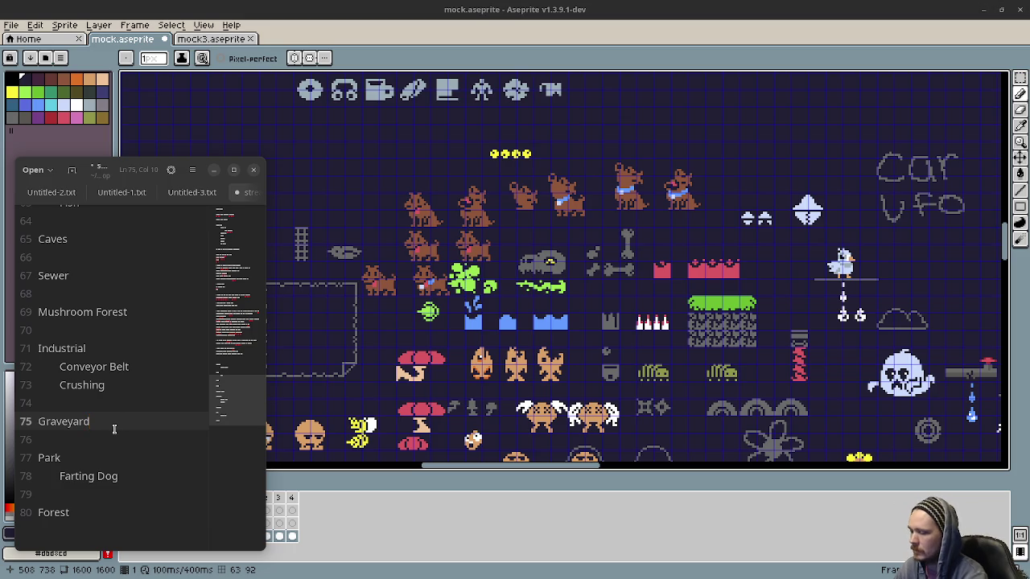
pyautogui.press('Return')
pyautogui.press('Tab')
pyautogui.write('Graveyard')
pyautogui.press('BackSpace')
pyautogui.press('BackSpace')
pyautogui.press('BackSpace')
pyautogui.press('BackSpace')
pyautogui.press('BackSpace')
pyautogui.press('BackSpace')
pyautogui.press('BackSpace')
pyautogui.press('BackSpace')
pyautogui.write('host')
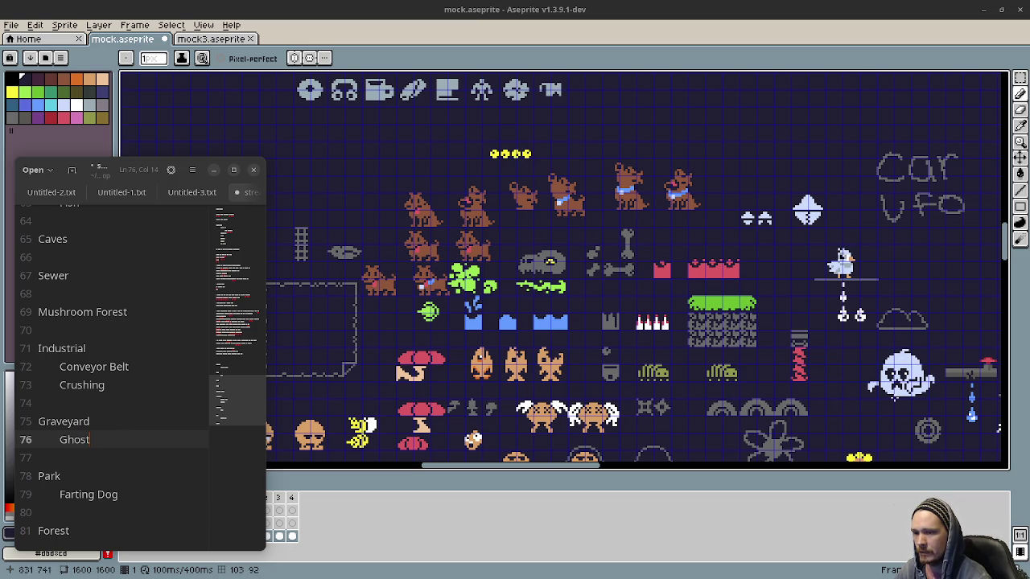
# Step: Pan the mock sheet down to show the mushroom, ghost and ladder sprite rows
pyautogui.moveTo(747, 425); pyautogui.dragTo(722, 342)
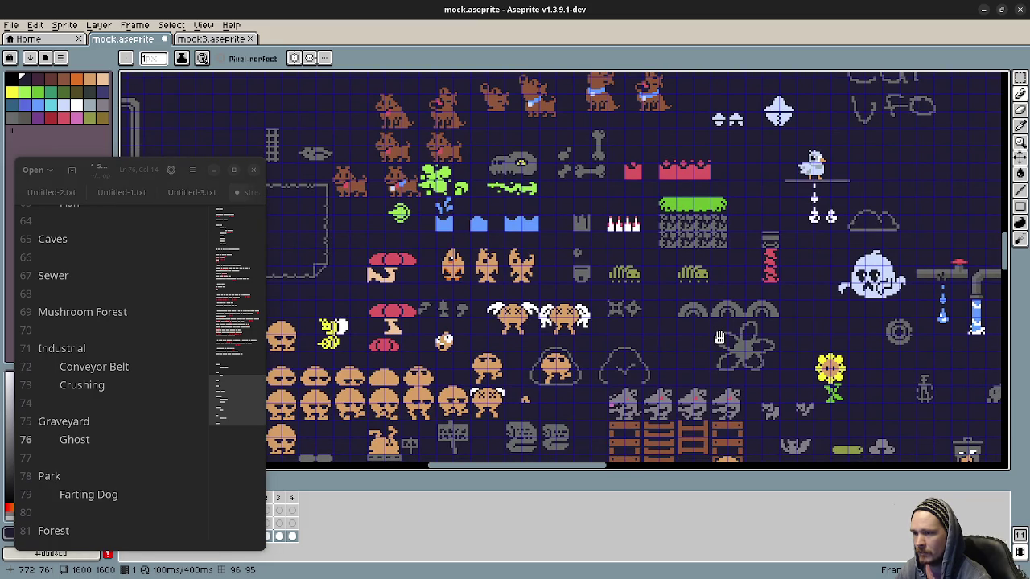
pyautogui.moveTo(768, 296); pyautogui.dragTo(811, 358)
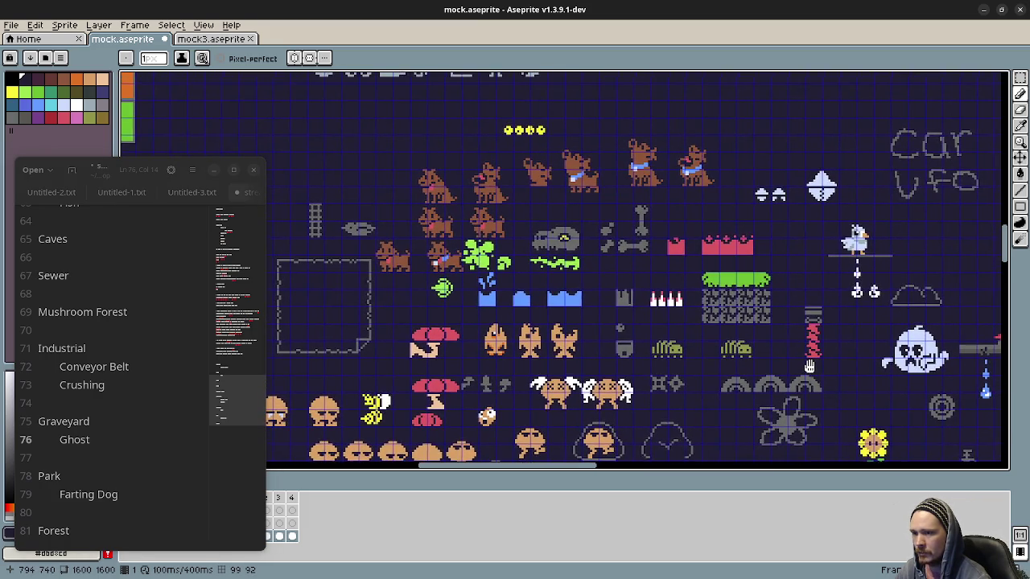
pyautogui.moveTo(811, 358)
pyautogui.mouseDown()
pyautogui.moveTo(810, 371)
pyautogui.moveTo(828, 363)
pyautogui.moveTo(816, 358)
pyautogui.moveTo(792, 296)
pyautogui.moveTo(807, 262)
pyautogui.mouseUp()
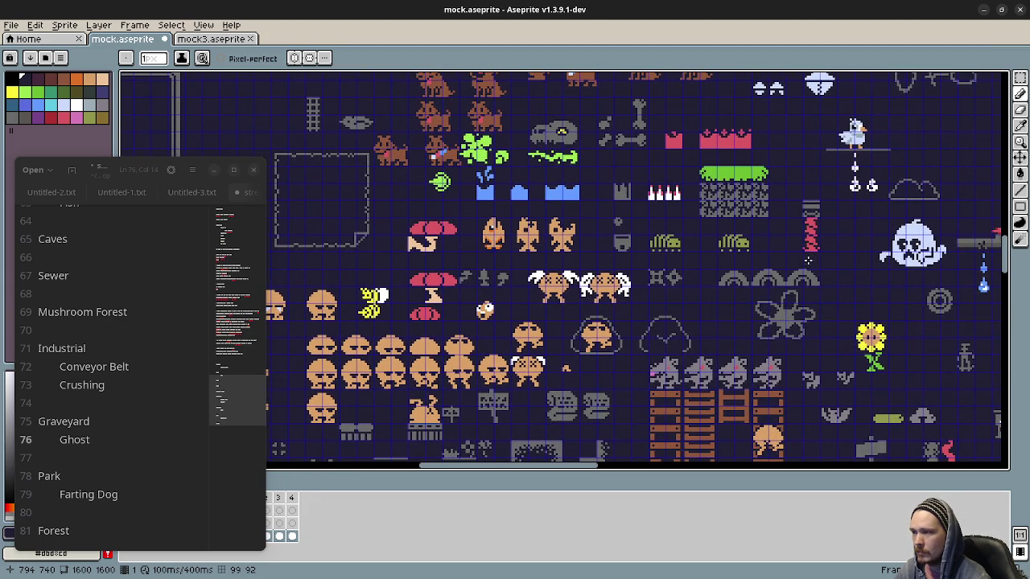
pyautogui.moveTo(561, 350)
pyautogui.mouseDown()
pyautogui.moveTo(654, 298)
pyautogui.moveTo(655, 286)
pyautogui.mouseUp()
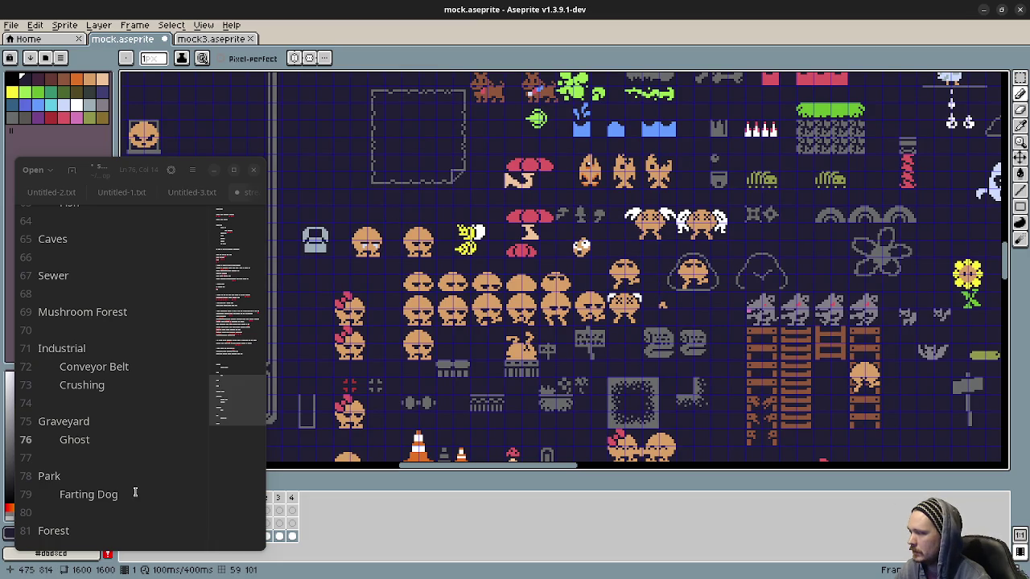
# Step: Add Wasp on an indented line beneath Farting Dog under Park
pyautogui.click(162, 497)
pyautogui.press('Return')
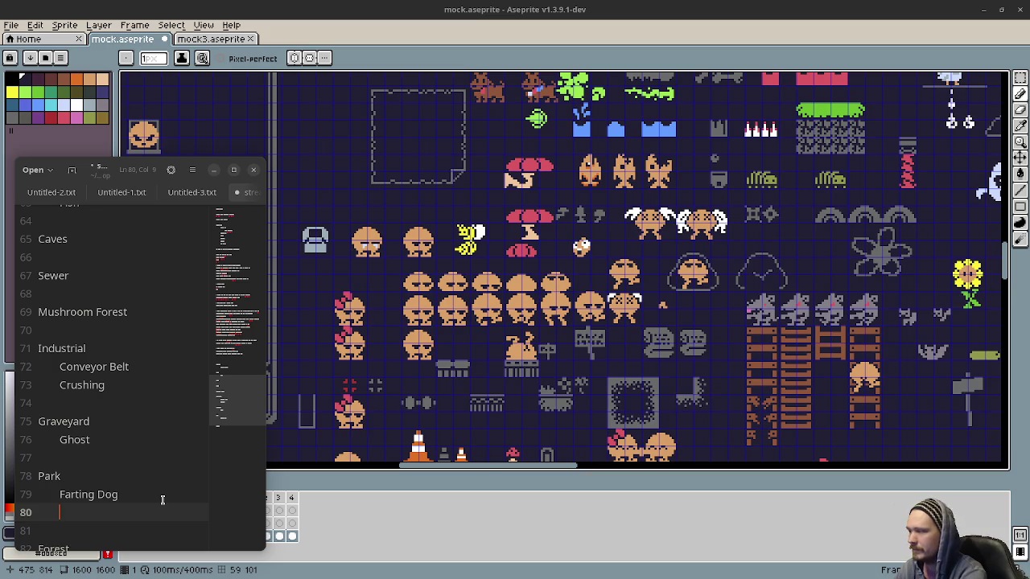
pyautogui.write('Bee')
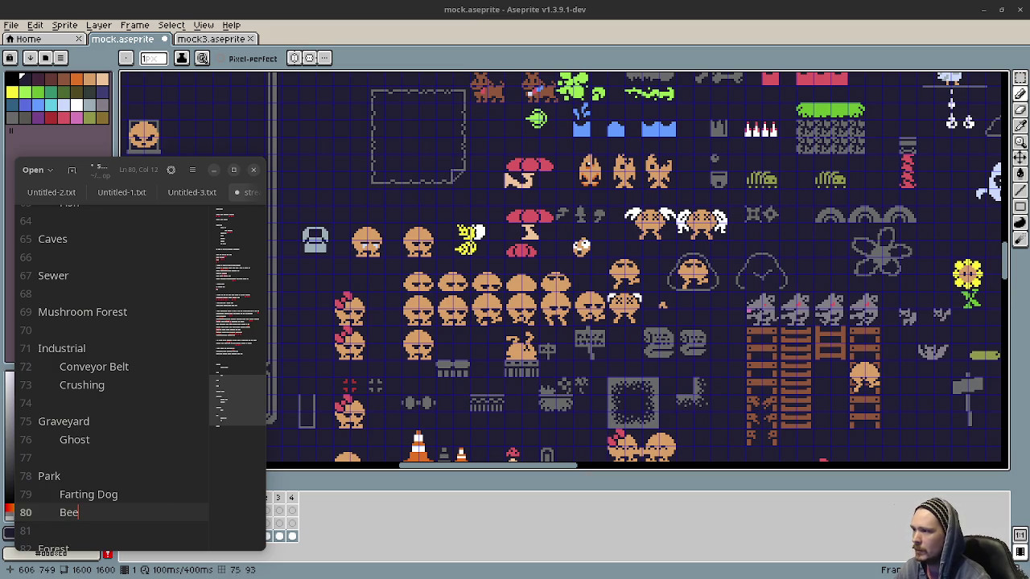
pyautogui.press('BackSpace')
pyautogui.press('BackSpace')
pyautogui.press('BackSpace')
pyautogui.write('Wasp')
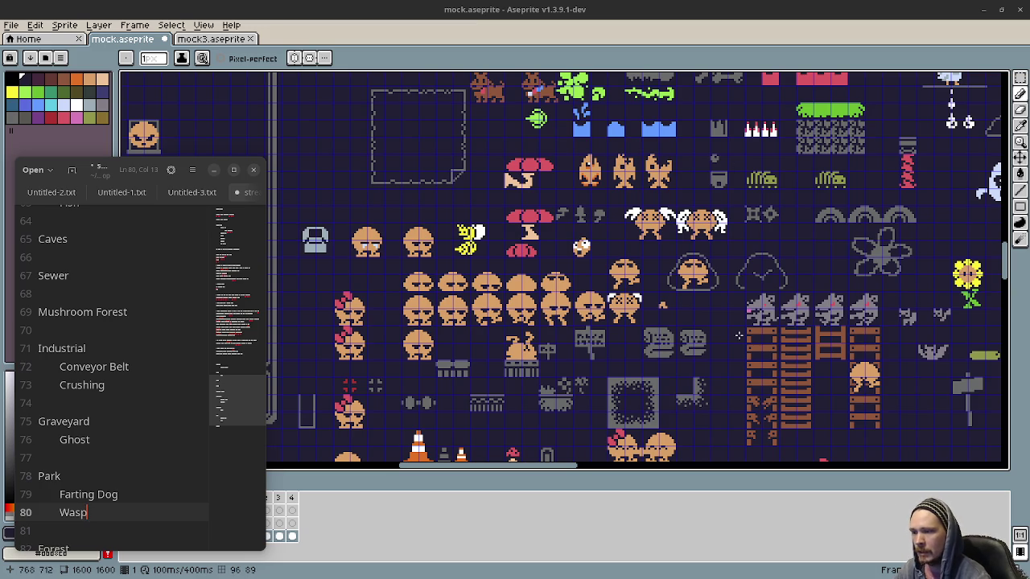
# Step: Scroll the Aseprite canvas sideways to view more of the sprite sheet
pyautogui.hscroll(3, 738, 335)
pyautogui.hscroll(3, 827, 320)
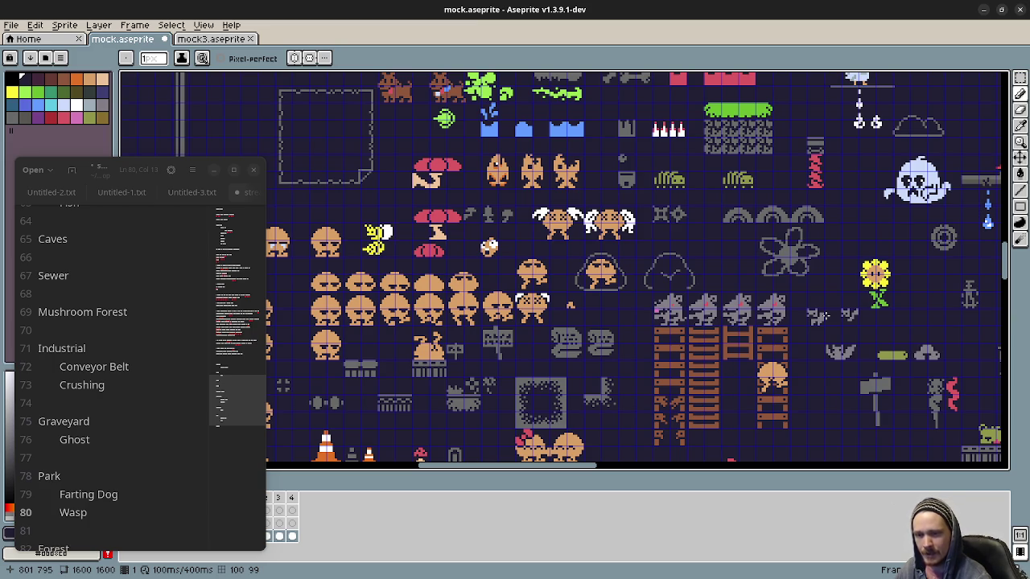
pyautogui.hscroll(3, 812, 316)
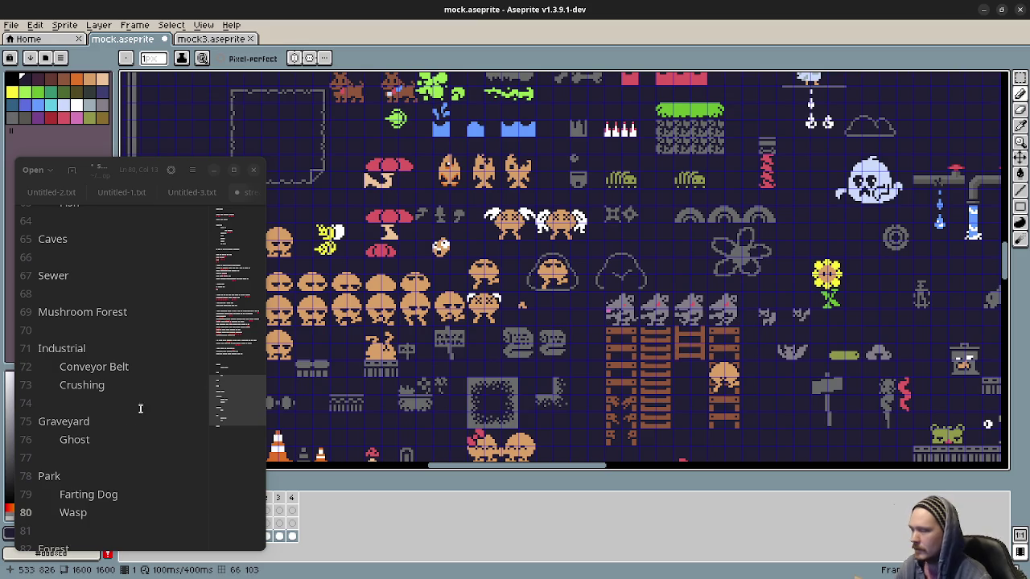
# Step: Add Rat as an indented hazard under Sewer
pyautogui.click(77, 274)
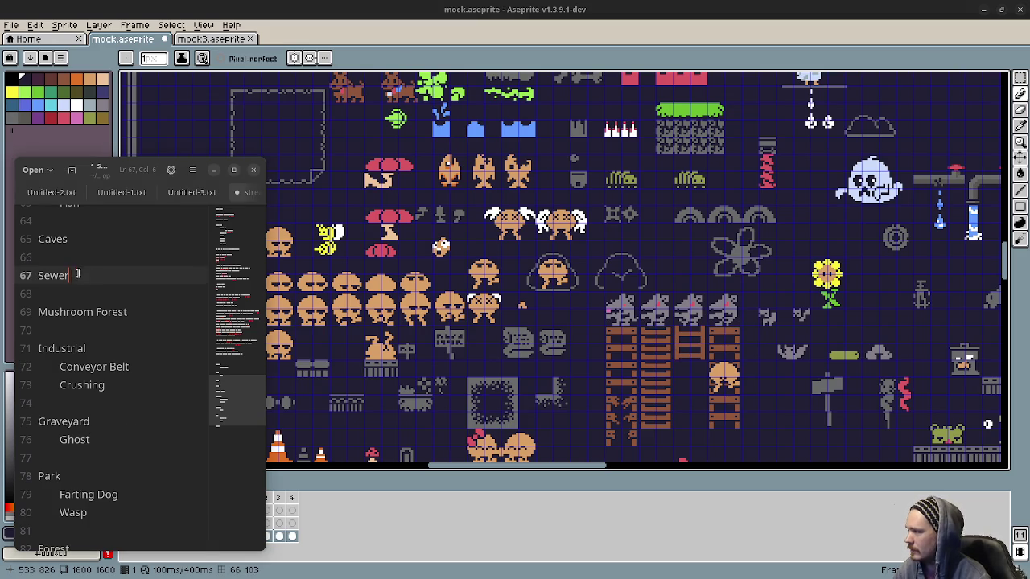
pyautogui.press('Return')
pyautogui.press('Tab')
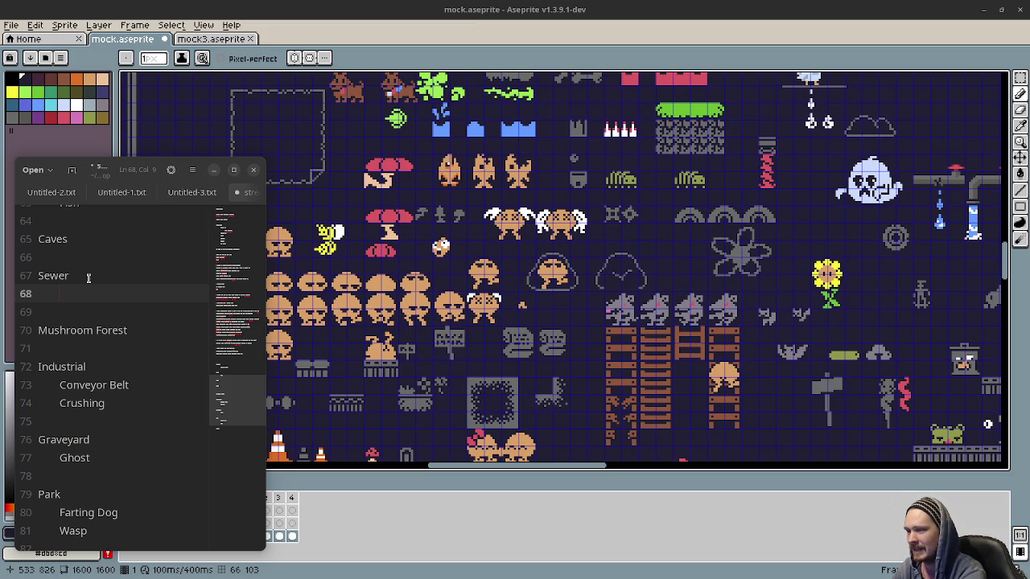
pyautogui.write('Rat')
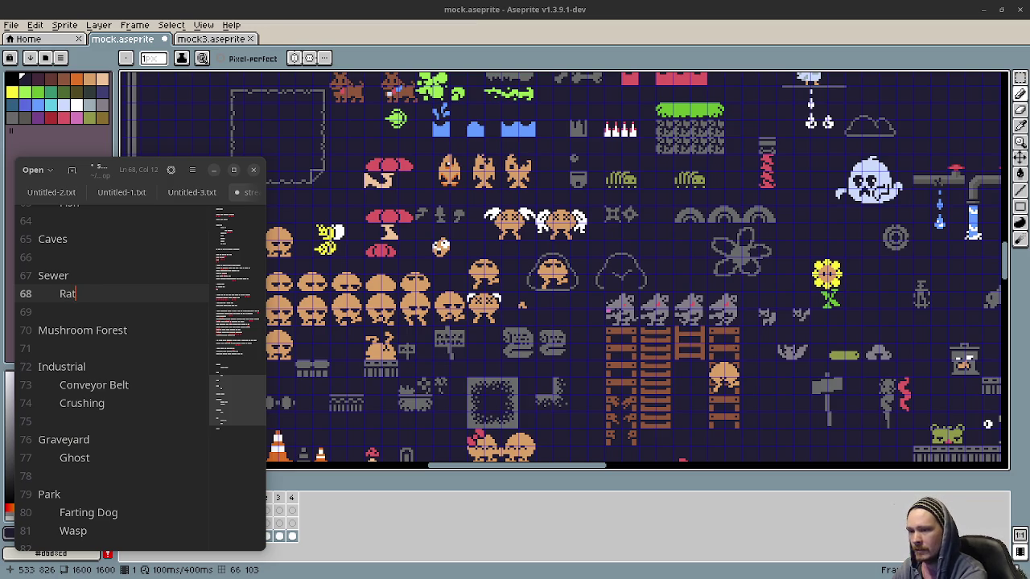
pyautogui.press('Return')
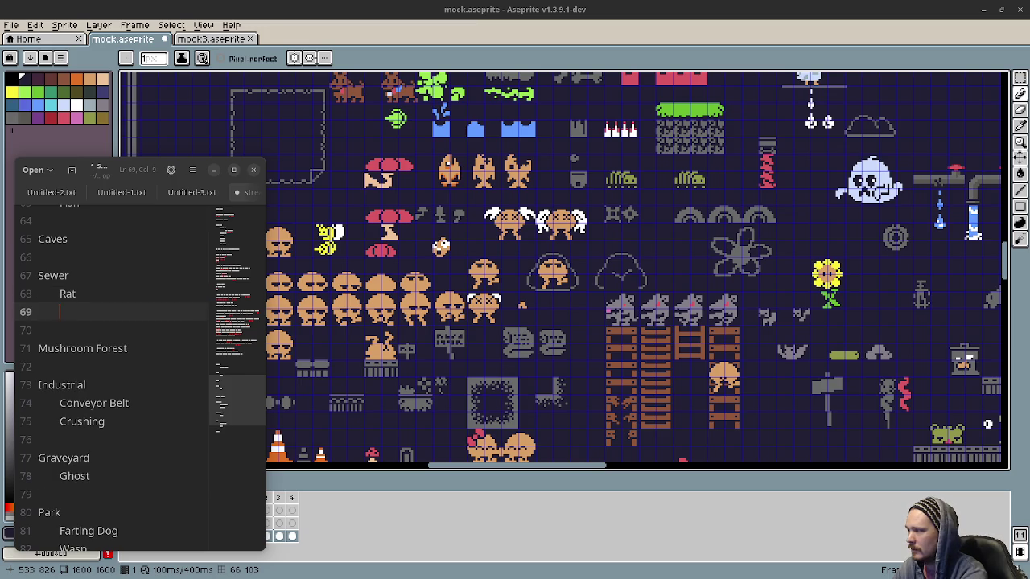
pyautogui.press('BackSpace')
pyautogui.press('BackSpace')
# Step: Add Bat as an indented hazard under Caves
pyautogui.click(109, 239)
pyautogui.press('Return')
pyautogui.press('Tab')
pyautogui.write('Bat')
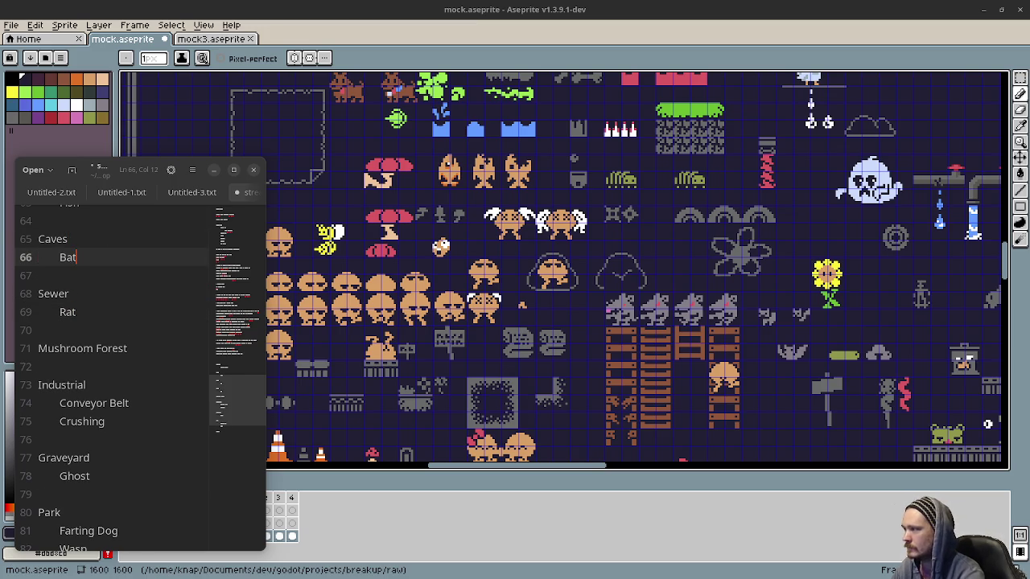
pyautogui.moveTo(477, 338)
pyautogui.mouseDown()
pyautogui.moveTo(659, 245)
pyautogui.moveTo(671, 181)
pyautogui.mouseUp()
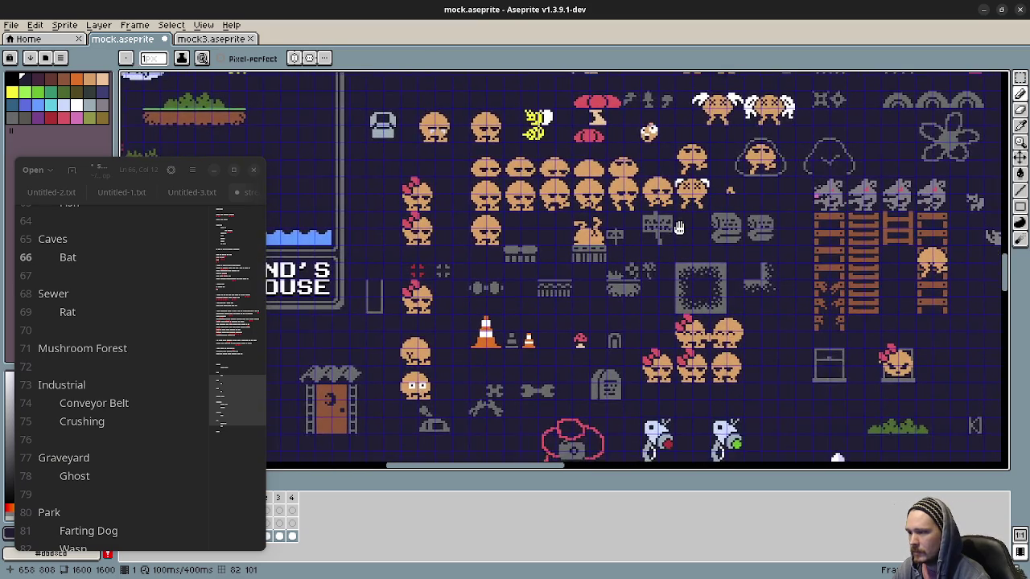
pyautogui.moveTo(674, 305)
pyautogui.mouseDown()
pyautogui.moveTo(673, 278)
pyautogui.moveTo(904, 280)
pyautogui.mouseUp()
pyautogui.moveTo(346, 294); pyautogui.dragTo(701, 295)
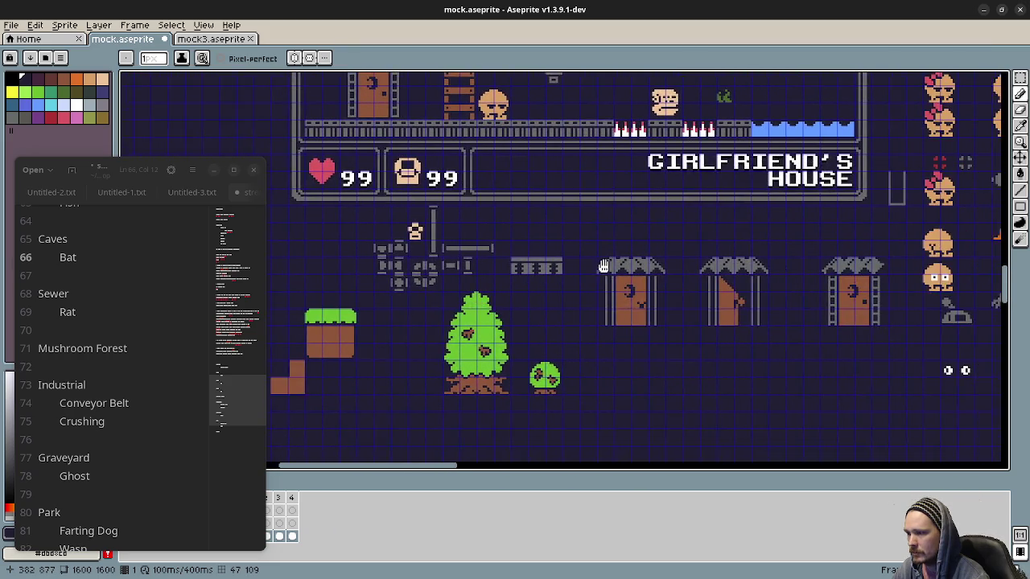
pyautogui.hscroll(10, 743, 252)
pyautogui.scroll(5, 743, 252)
pyautogui.hscroll(5, 743, 252)
pyautogui.hscroll(3, 708, 258)
pyautogui.hscroll(3, 676, 265)
pyautogui.hscroll(3, 643, 274)
pyautogui.hscroll(2, 692, 288)
pyautogui.scroll(1, 673, 292)
pyautogui.moveTo(673, 292); pyautogui.dragTo(685, 283)
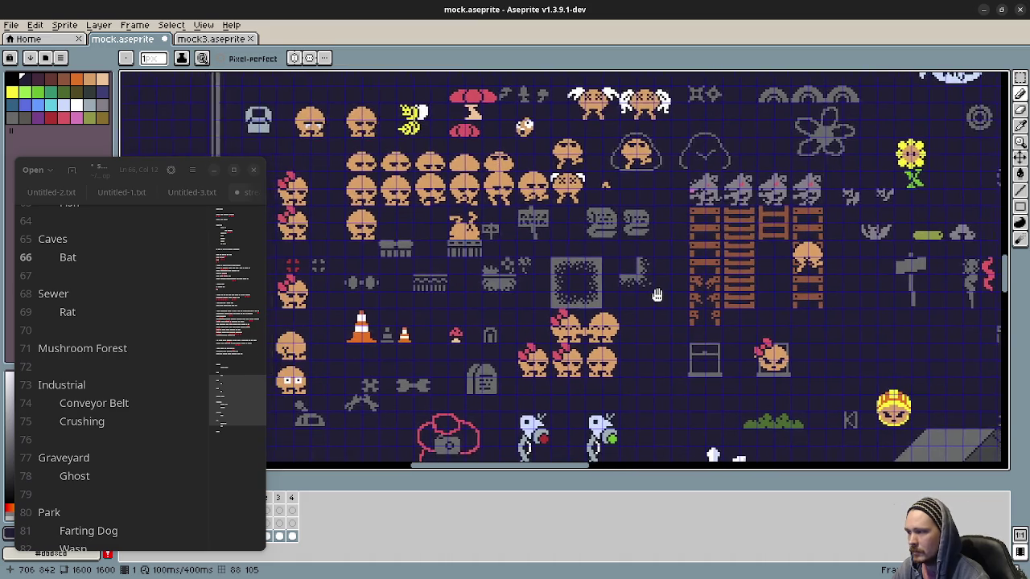
pyautogui.scroll(-2, 120, 328)
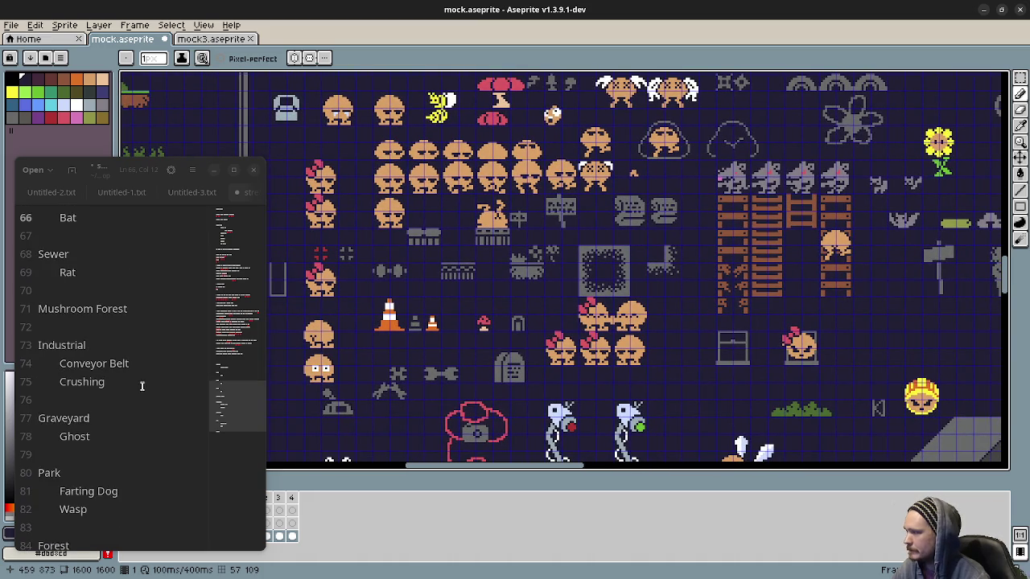
pyautogui.scroll(-2, 140, 383)
pyautogui.moveTo(749, 351); pyautogui.dragTo(654, 344)
pyautogui.hscroll(5, 654, 343)
pyautogui.scroll(2, 654, 343)
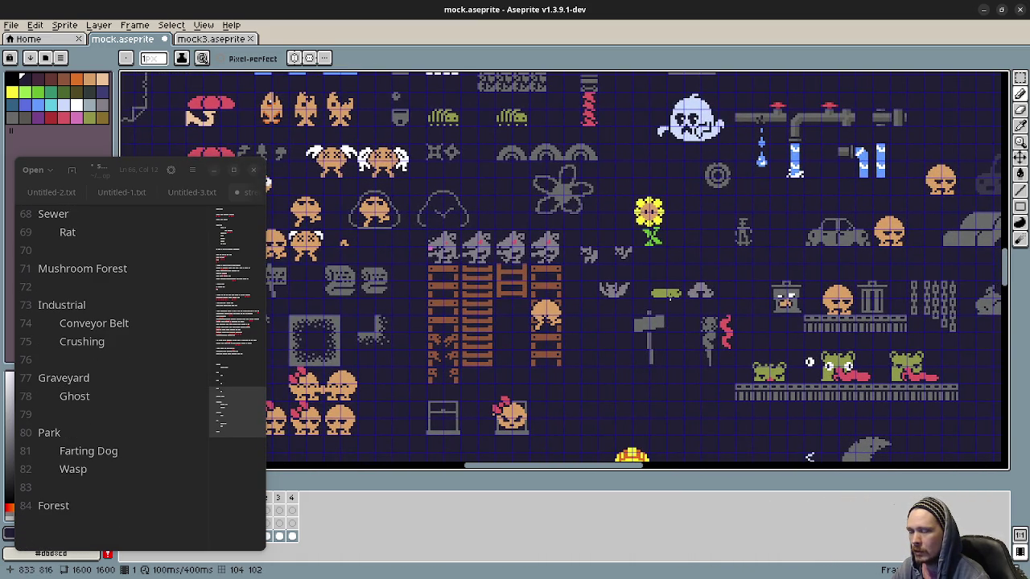
pyautogui.scroll(4, 145, 346)
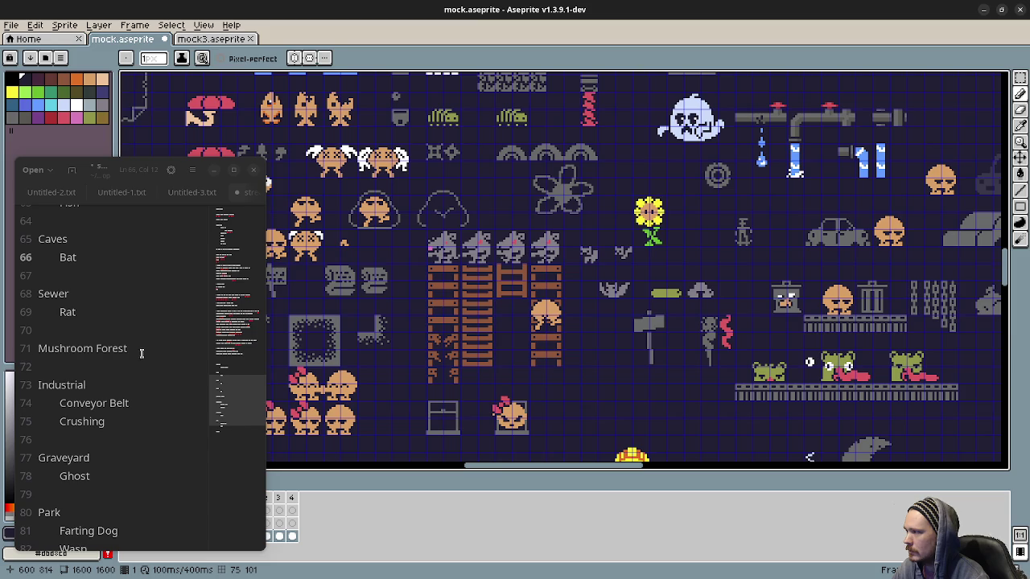
pyautogui.scroll(3, 139, 347)
pyautogui.scroll(2, 139, 347)
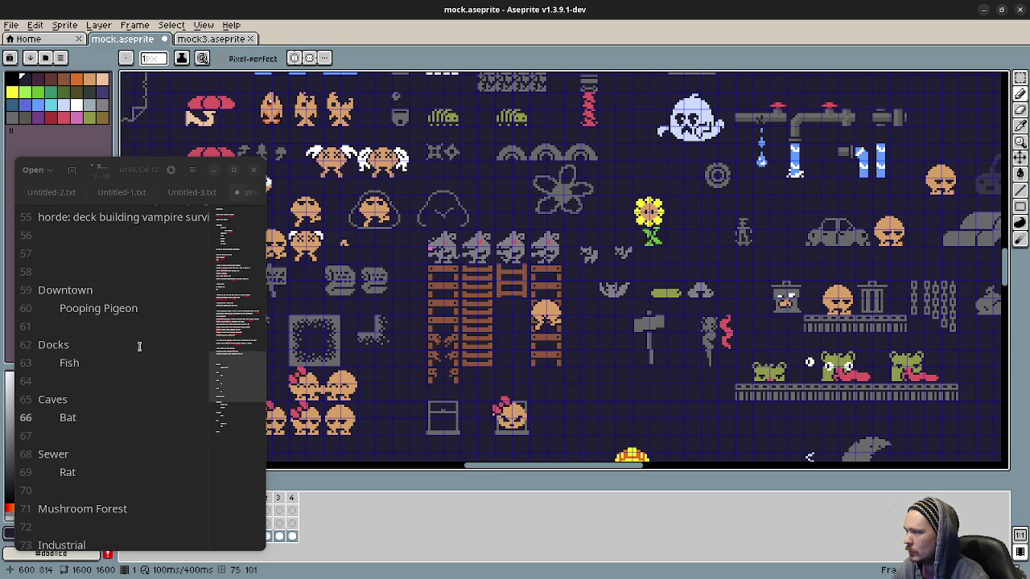
pyautogui.scroll(-2, 139, 346)
pyautogui.scroll(-2, 140, 346)
pyautogui.scroll(-1, 136, 342)
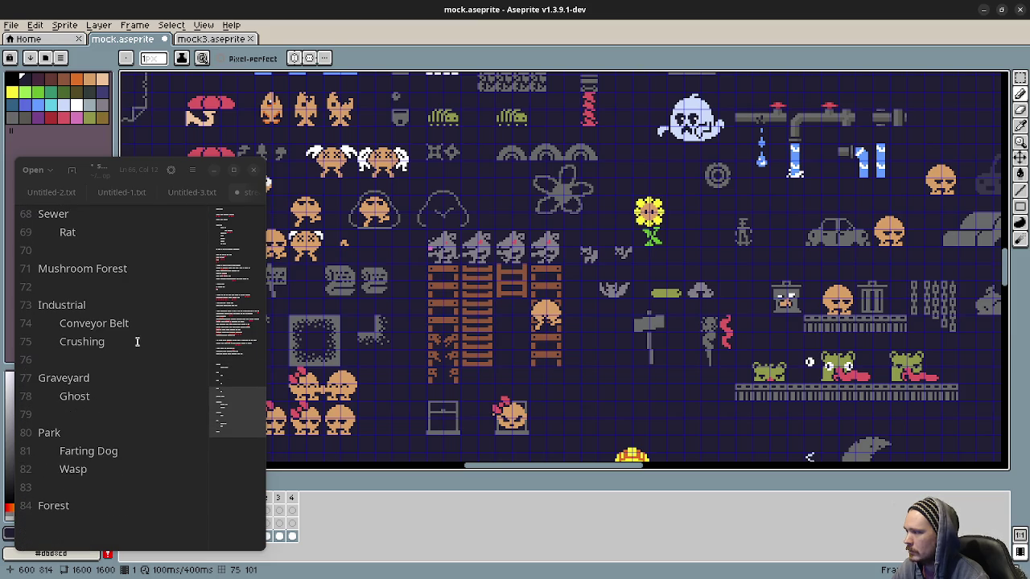
pyautogui.click(95, 505)
pyautogui.scroll(1, 112, 504)
pyautogui.scroll(2, 113, 504)
pyautogui.scroll(2, 113, 503)
pyautogui.scroll(-2, 113, 497)
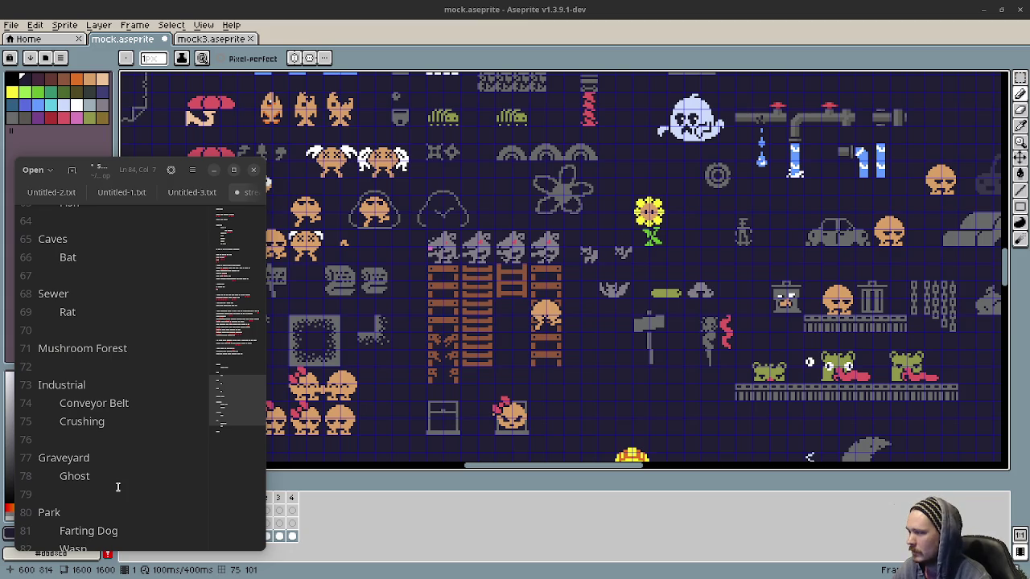
pyautogui.scroll(2, 116, 487)
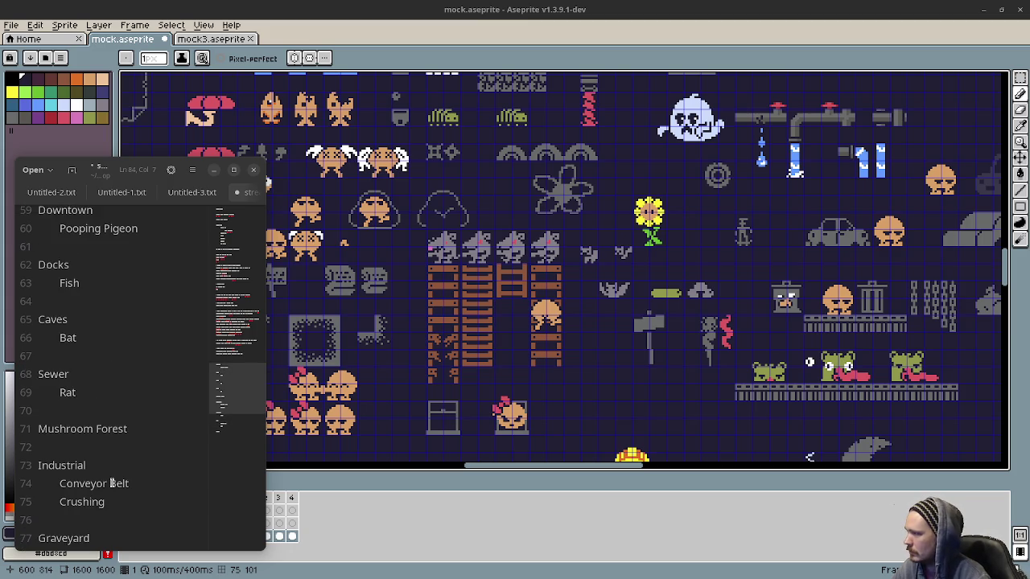
pyautogui.scroll(1, 116, 487)
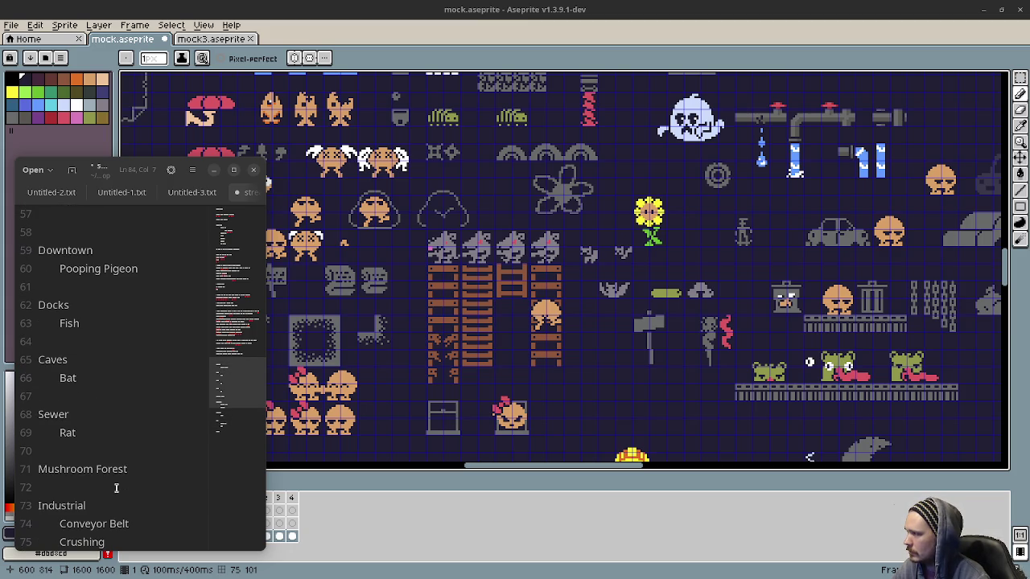
pyautogui.scroll(-4, 116, 488)
# Step: Add Worm as an indented hazard line under Forest
pyautogui.press('Return')
pyautogui.press('Tab')
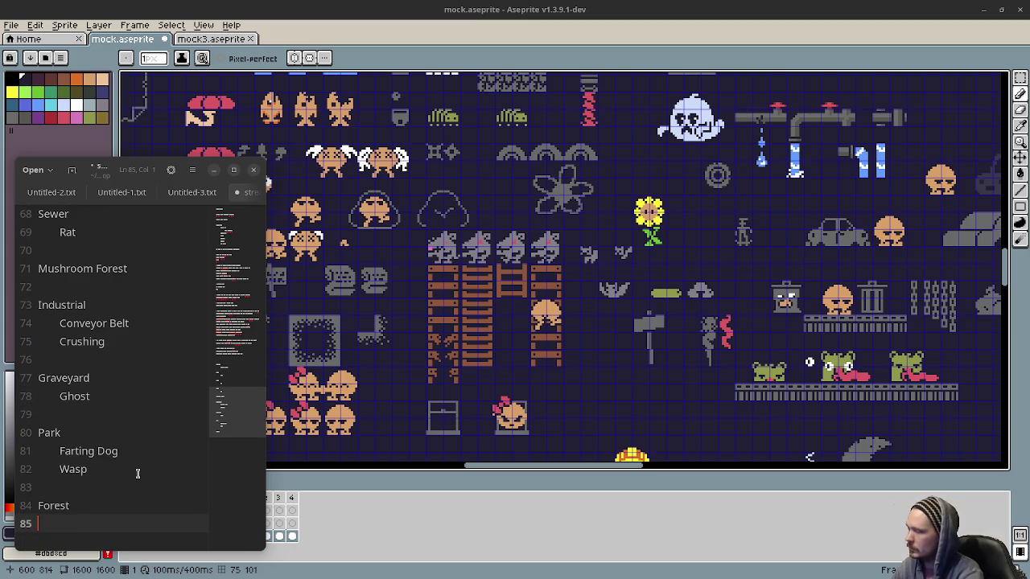
pyautogui.write('Worm')
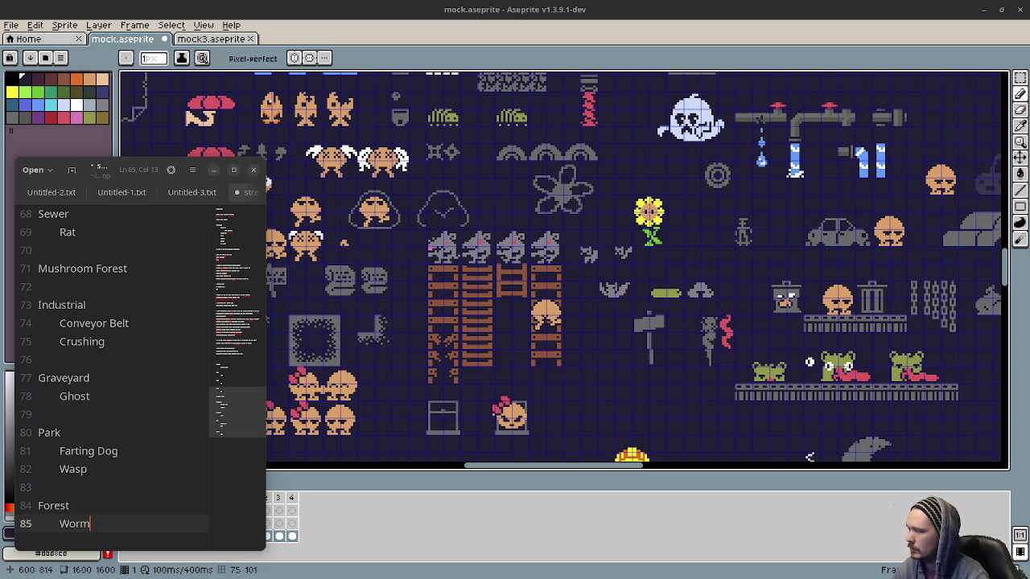
# Step: Stretch the notes window taller at top and bottom, then bring more sprite-sheet sprites into view
pyautogui.click(156, 144)
pyautogui.moveTo(155, 144); pyautogui.dragTo(156, 76)
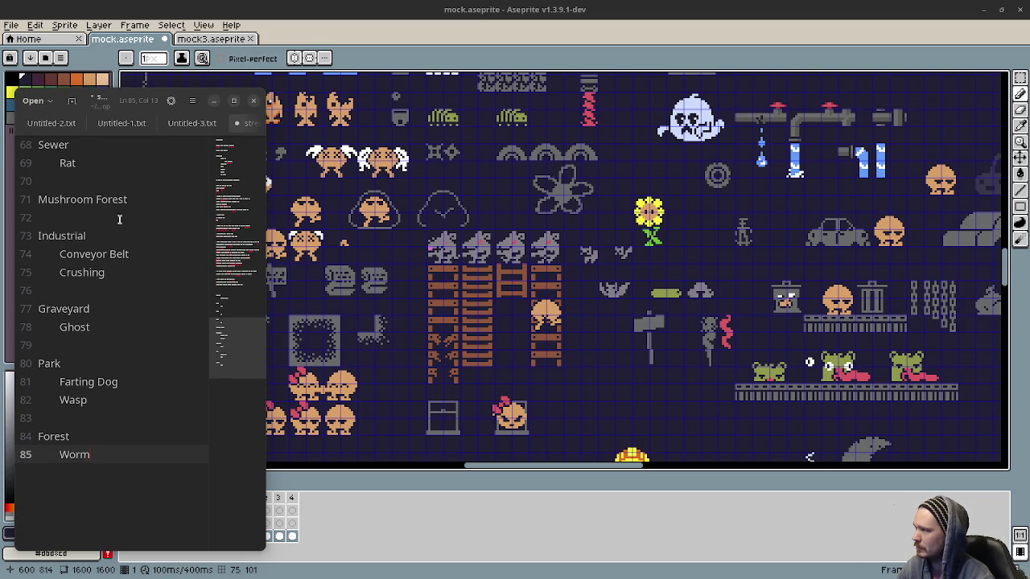
pyautogui.scroll(1, 169, 264)
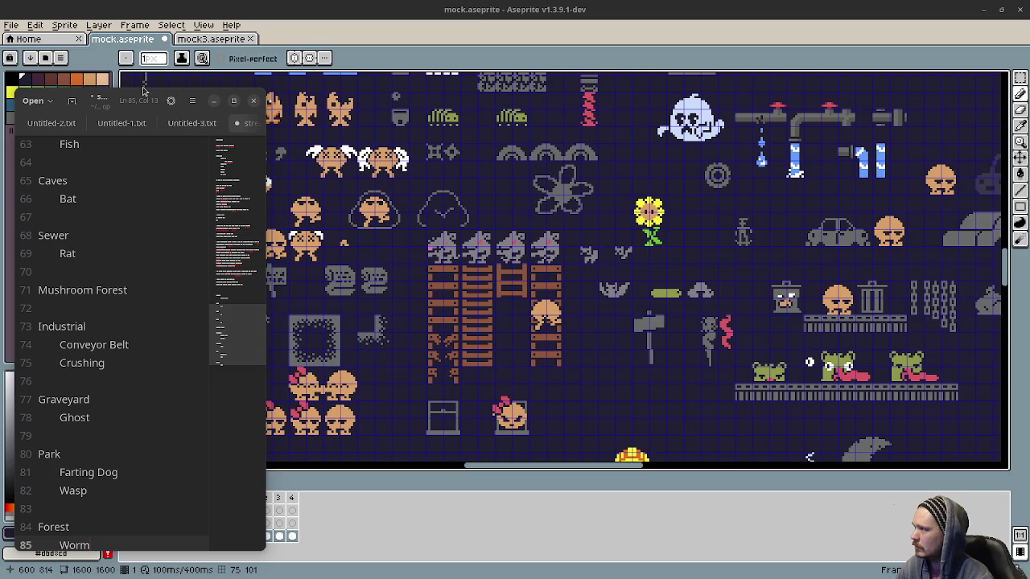
pyautogui.moveTo(135, 83); pyautogui.dragTo(135, 46)
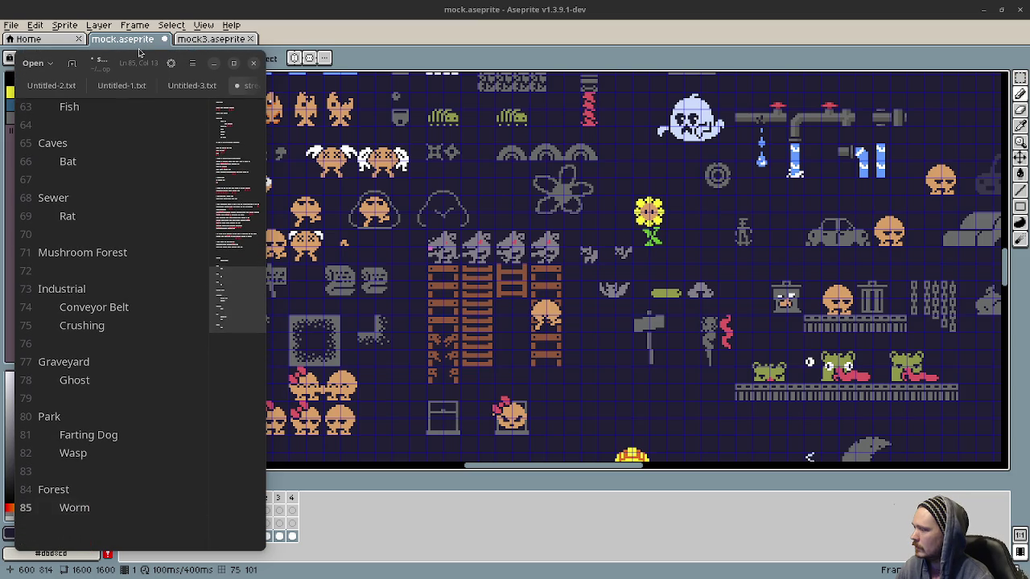
pyautogui.moveTo(159, 552); pyautogui.dragTo(159, 574)
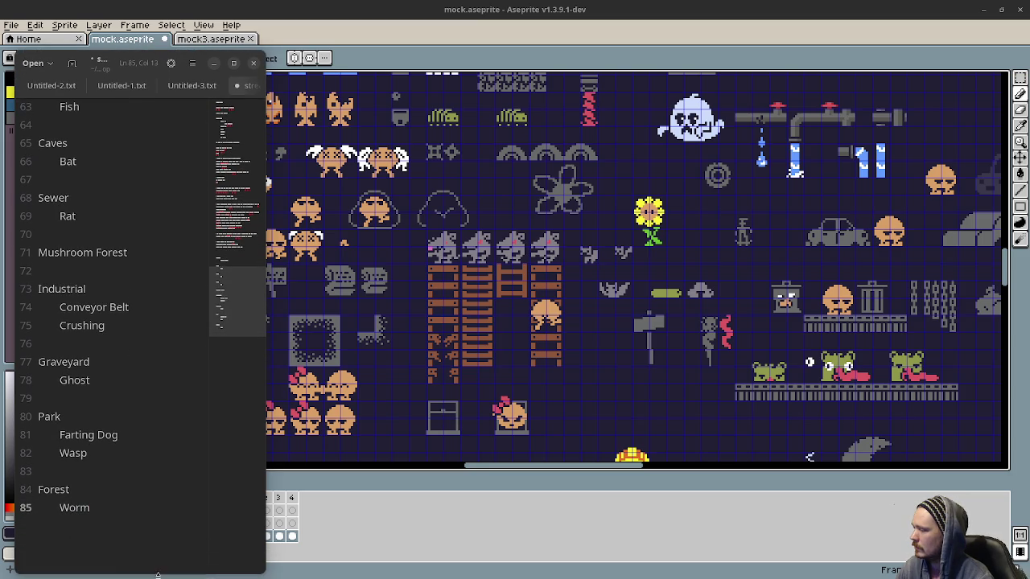
pyautogui.scroll(1, 125, 450)
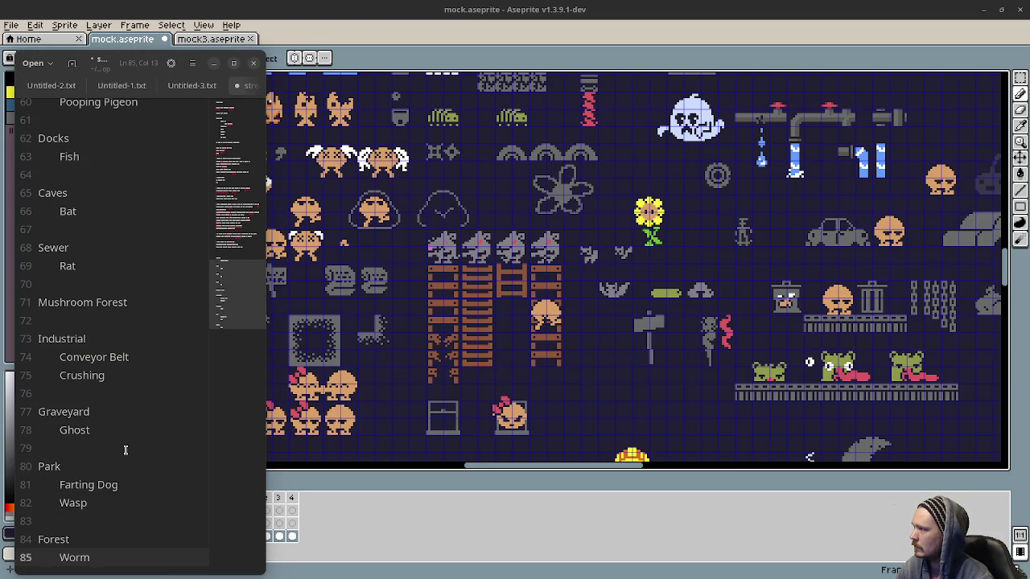
pyautogui.scroll(1, 132, 442)
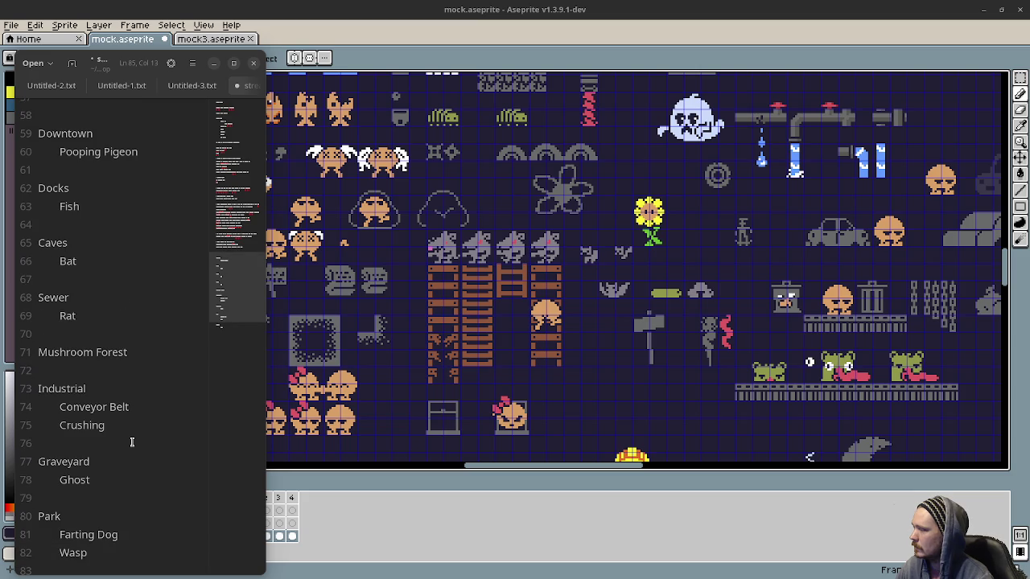
pyautogui.scroll(-1, 132, 442)
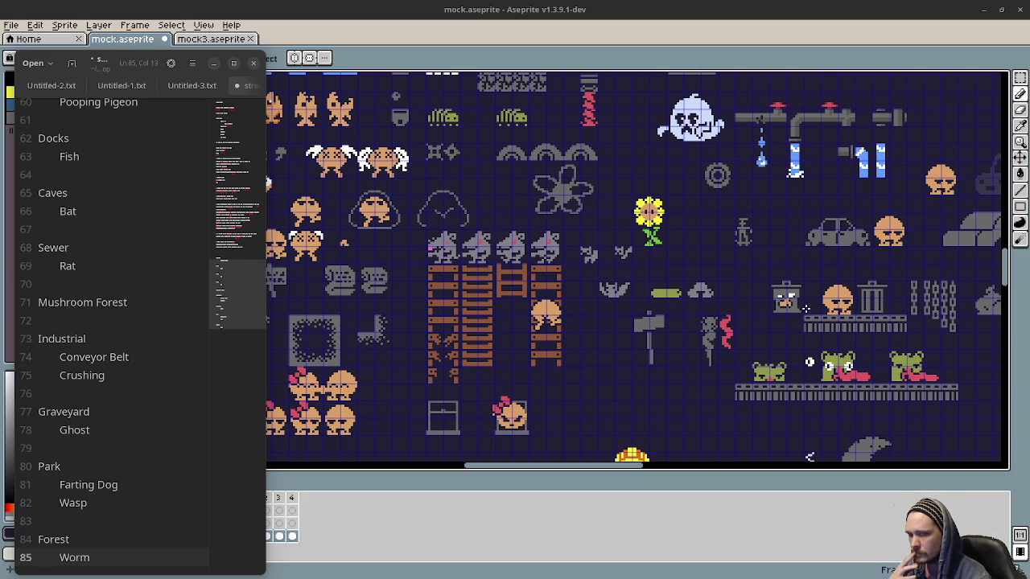
pyautogui.moveTo(778, 292); pyautogui.dragTo(655, 341)
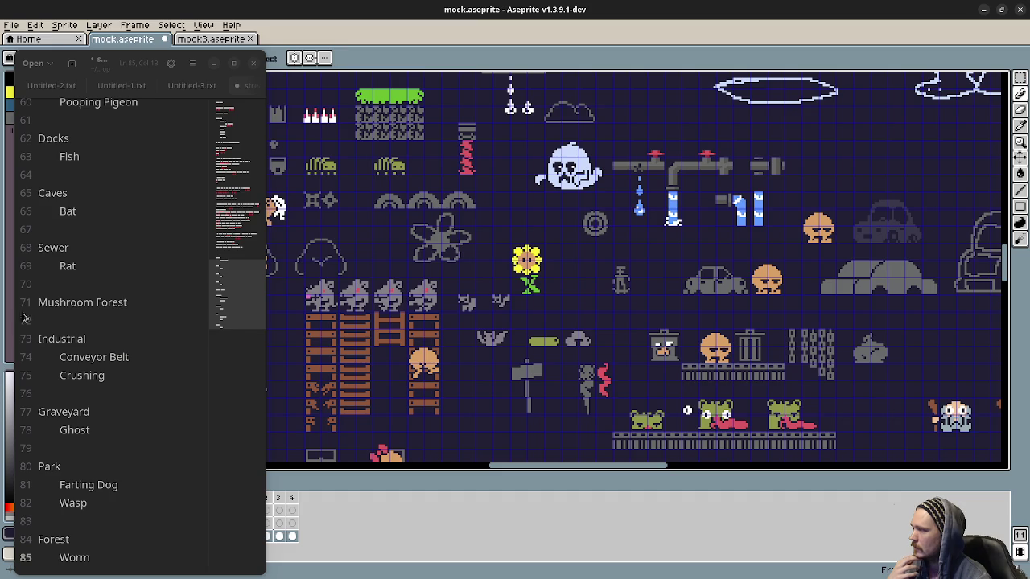
pyautogui.scroll(1, 125, 329)
pyautogui.scroll(1, 125, 329)
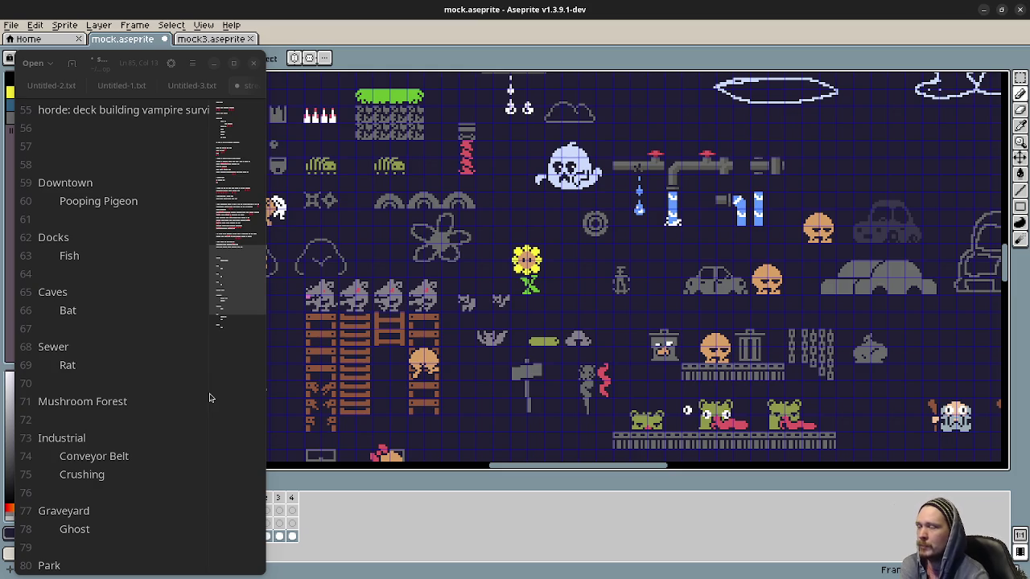
pyautogui.scroll(2, 550, 217)
pyautogui.moveTo(550, 217)
pyautogui.mouseDown()
pyautogui.moveTo(539, 241)
pyautogui.moveTo(575, 439)
pyautogui.mouseUp()
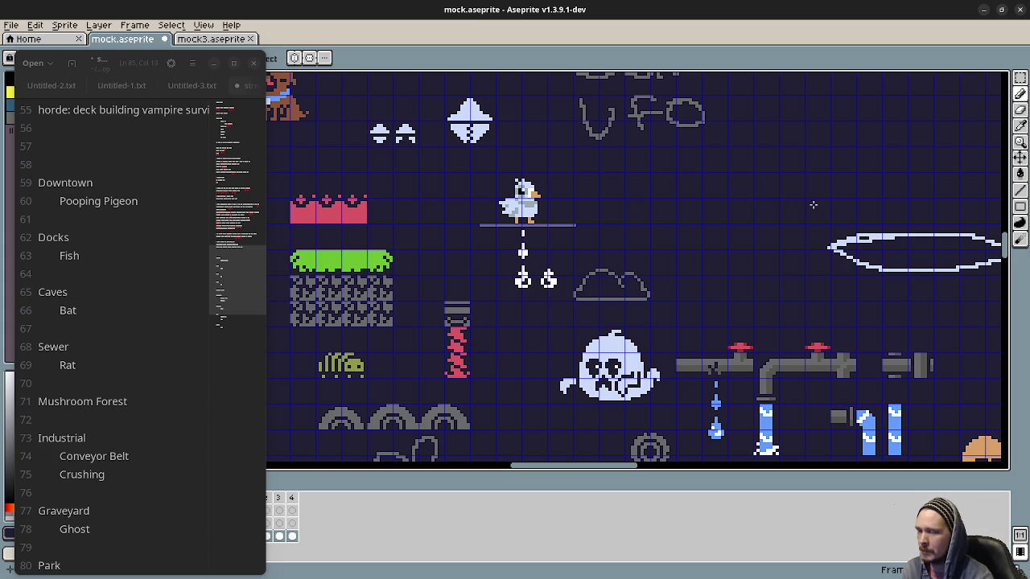
pyautogui.scroll(-1, 142, 406)
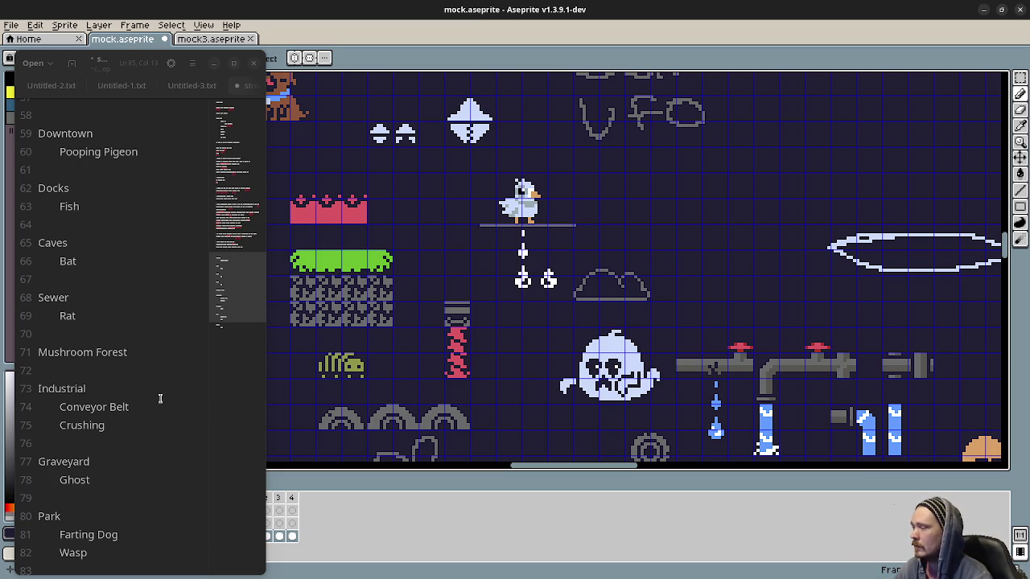
# Step: Rename the Crushing hazard to Crushing Mechanism
pyautogui.click(120, 424)
pyautogui.write('M')
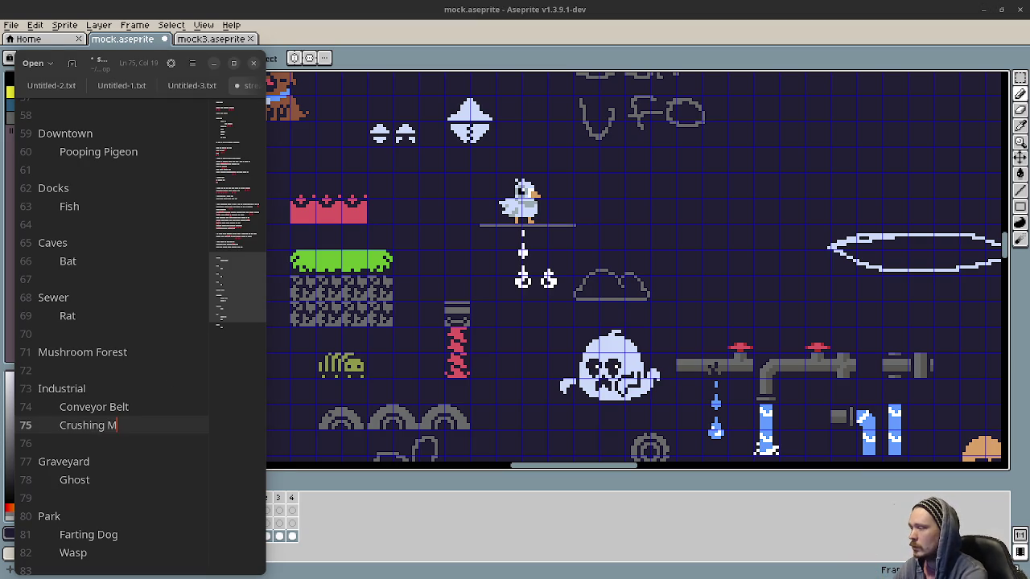
pyautogui.press('BackSpace')
pyautogui.press('BackSpace')
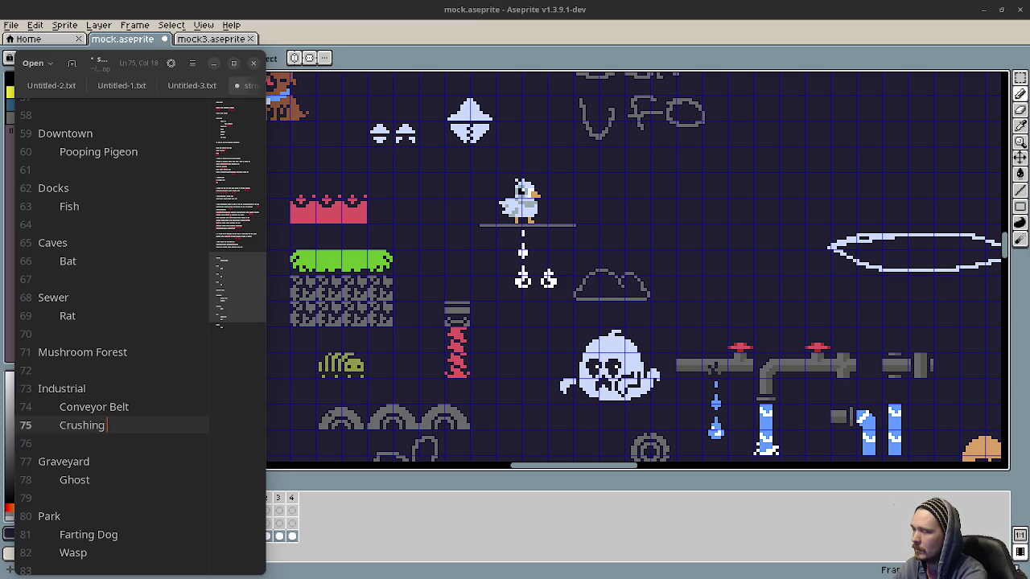
pyautogui.write('Mechanism')
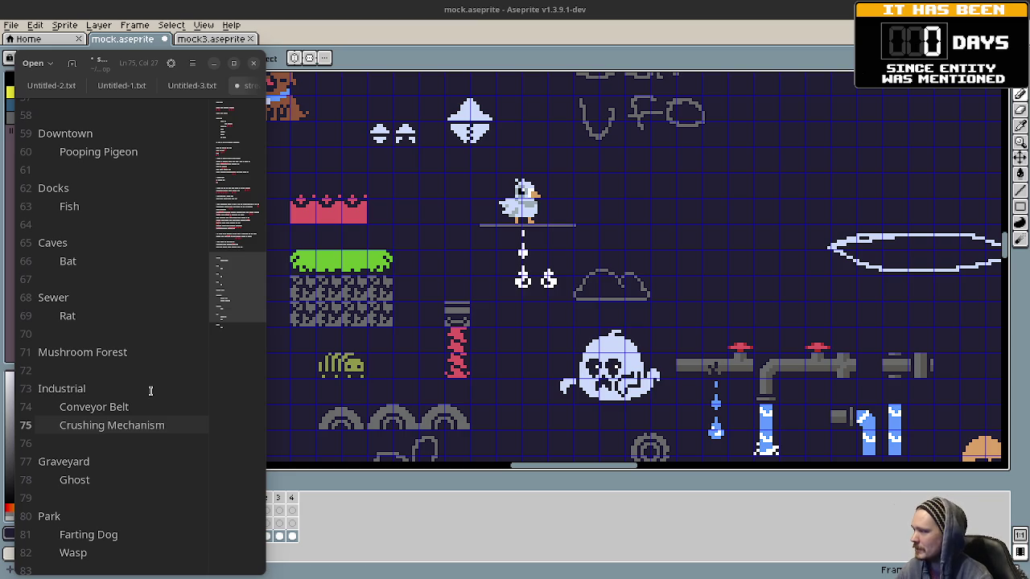
# Step: Add 'Trash Can throwing trash' as a Downtown hazard below Pooping Pigeon
pyautogui.scroll(2, 106, 346)
pyautogui.click(158, 252)
pyautogui.press('Return')
pyautogui.write('Trash Can throwing trash')
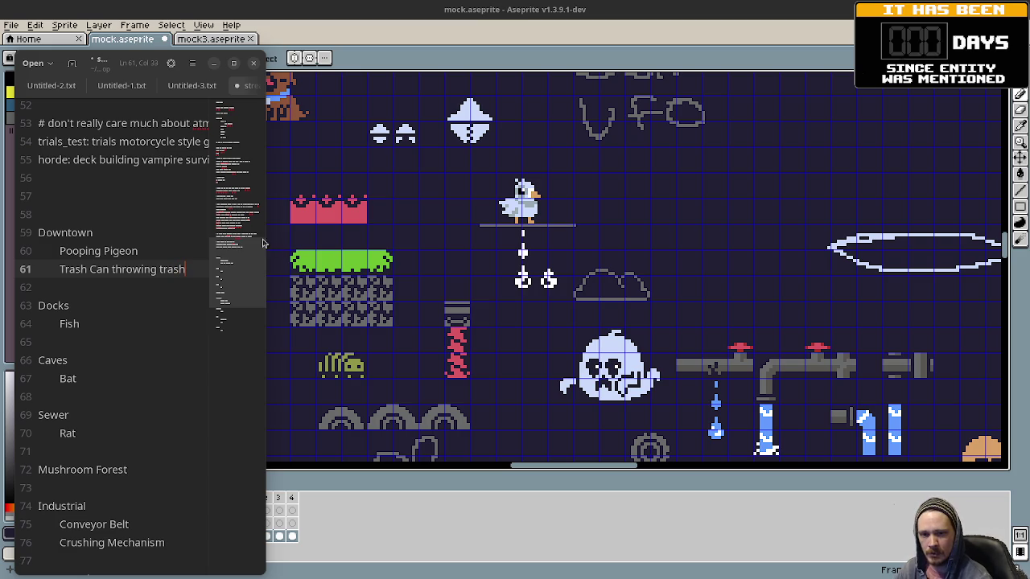
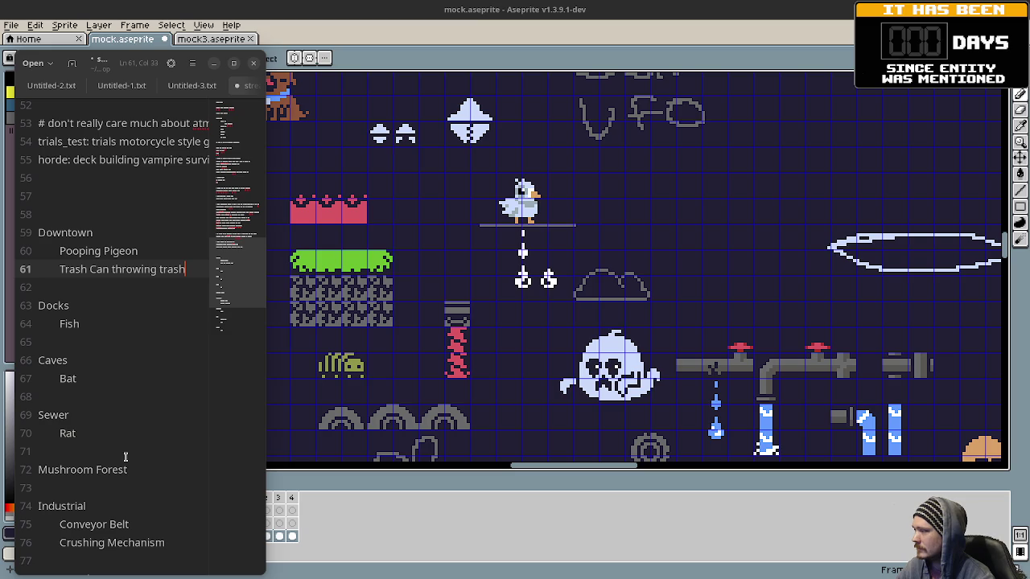
# Step: Pan around the mock sprite sheet to survey the sprites, undoing a stray black pixel
pyautogui.scroll(-1, 133, 491)
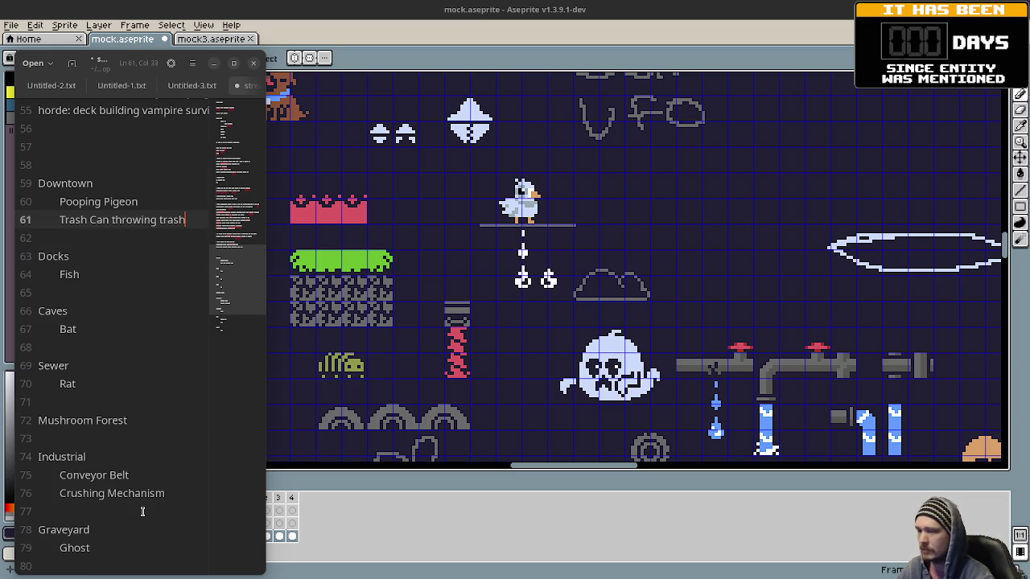
pyautogui.scroll(-3, 537, 336)
pyautogui.moveTo(663, 348); pyautogui.dragTo(747, 290)
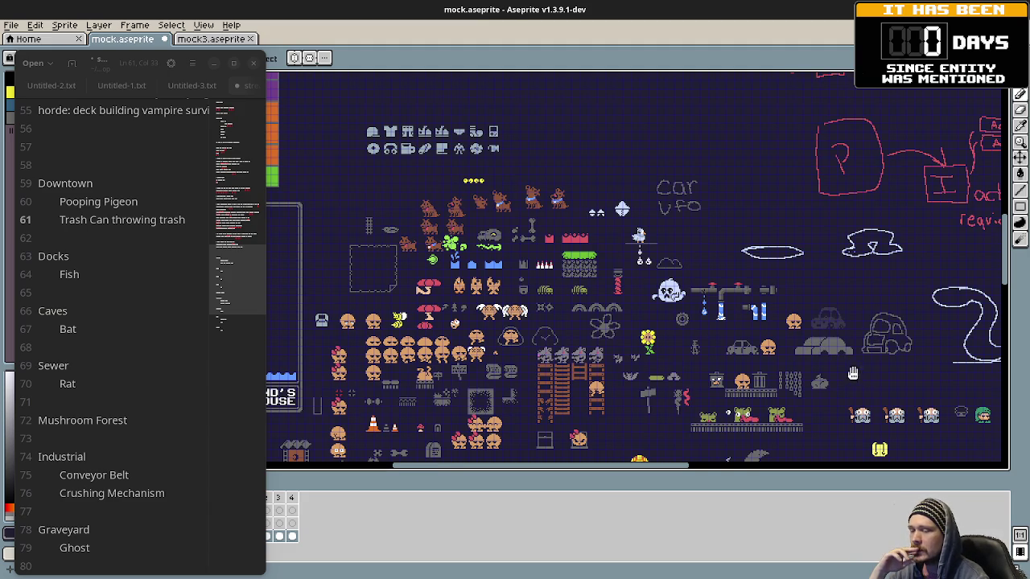
pyautogui.moveTo(857, 377); pyautogui.dragTo(553, 466)
pyautogui.moveTo(666, 316)
pyautogui.mouseDown()
pyautogui.moveTo(730, 234)
pyautogui.moveTo(825, 238)
pyautogui.mouseUp()
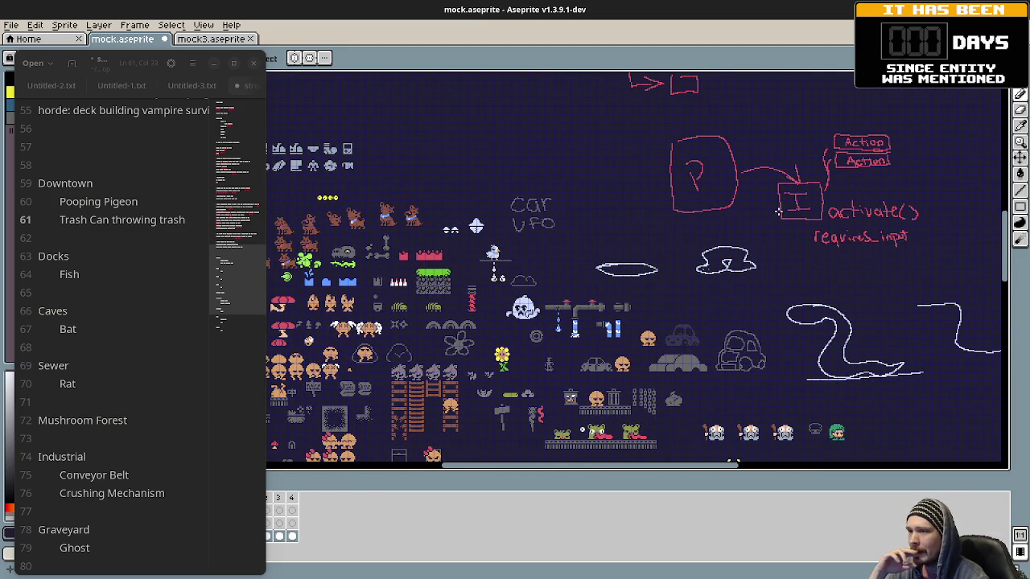
pyautogui.scroll(5, 819, 218)
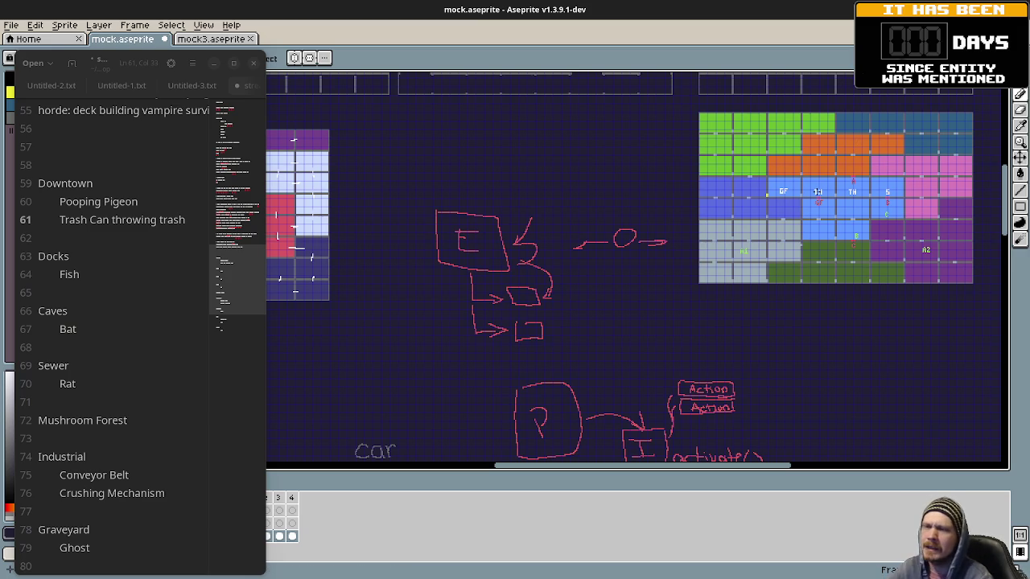
pyautogui.scroll(3, 844, 226)
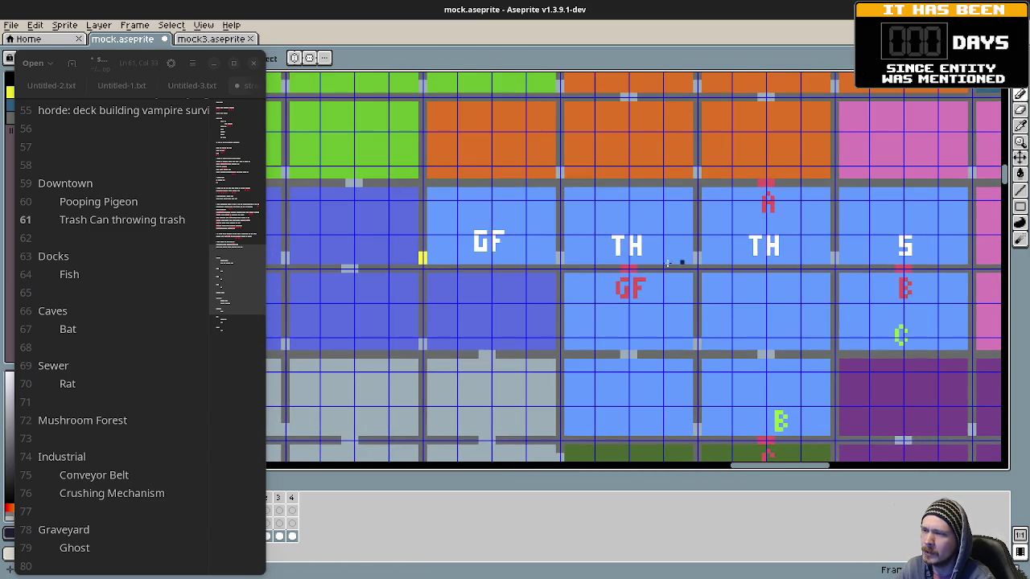
pyautogui.click(870, 253)
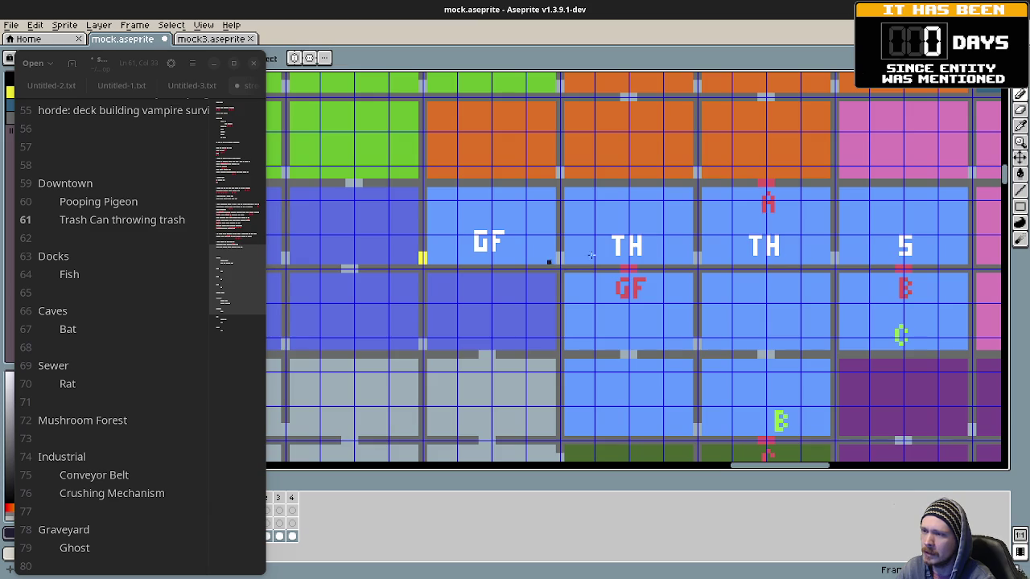
pyautogui.hotkey('ctrl', 'z')
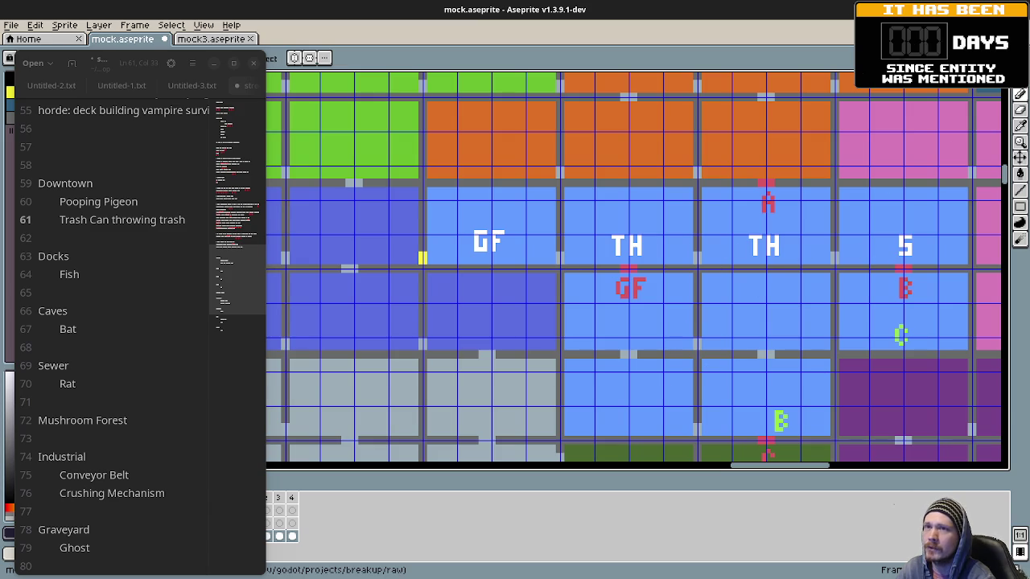
# Step: Add 'Bouncy Mushrooms' on a new line under Mushroom Forest in the notes
pyautogui.scroll(-2, 506, 257)
pyautogui.scroll(-2, 483, 305)
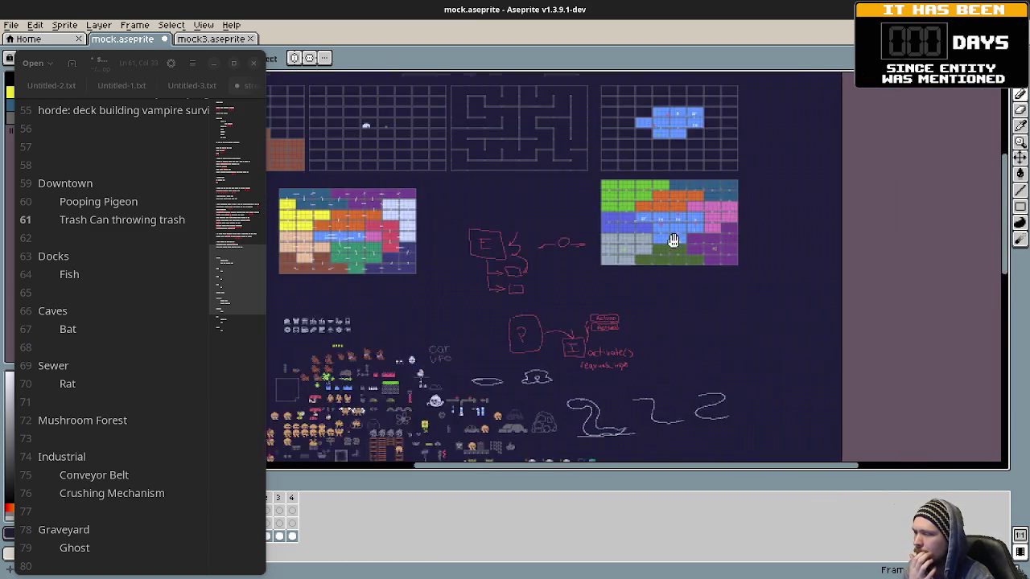
pyautogui.scroll(1, 544, 393)
pyautogui.scroll(1, 543, 392)
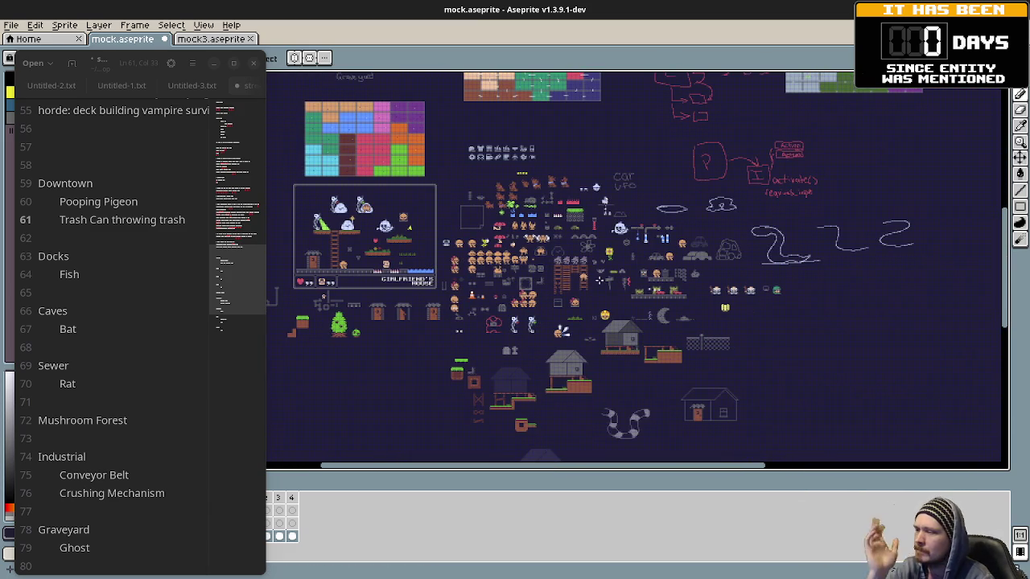
pyautogui.scroll(3, 555, 212)
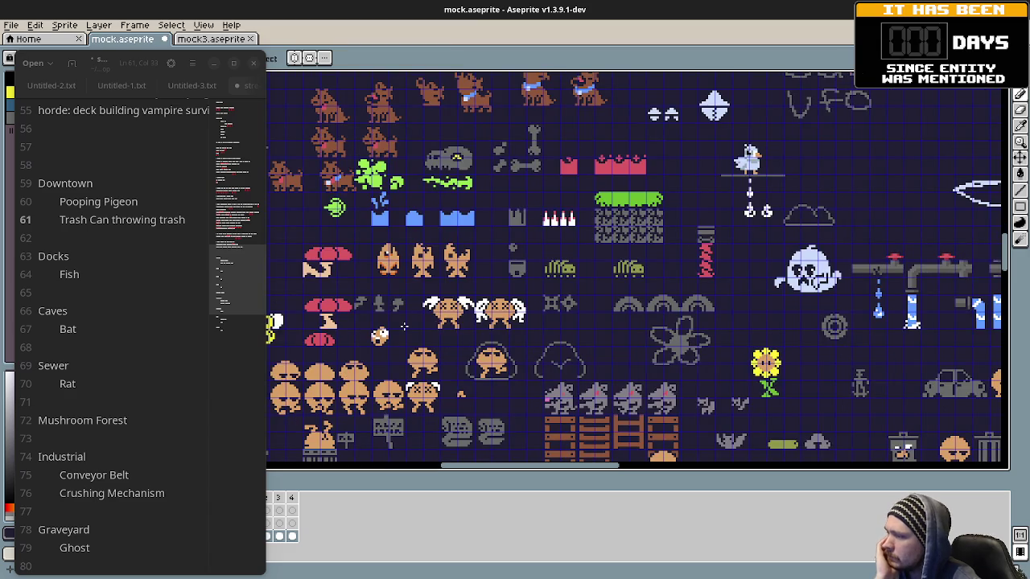
pyautogui.hscroll(-3, 378, 322)
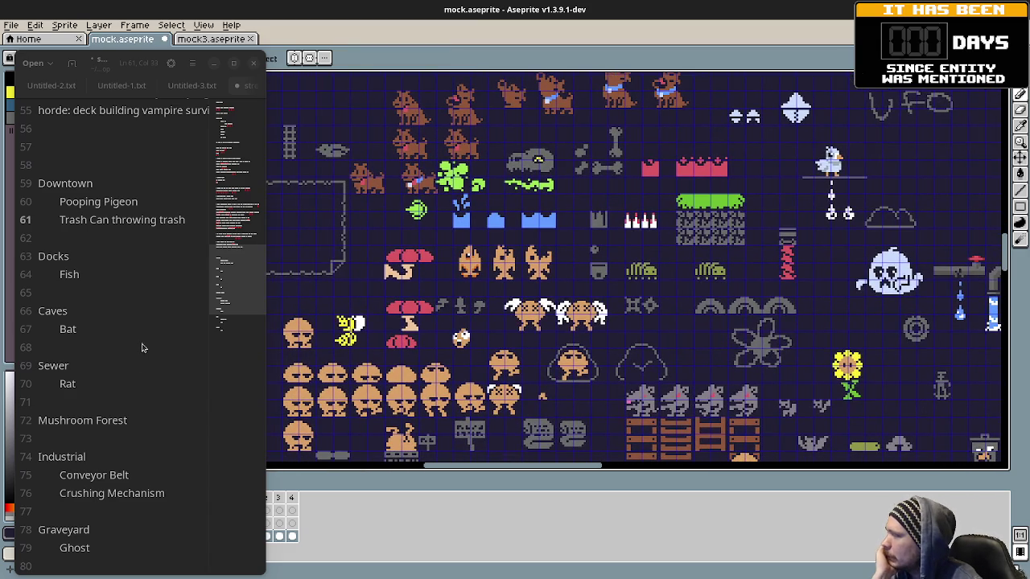
pyautogui.hscroll(-1, 443, 252)
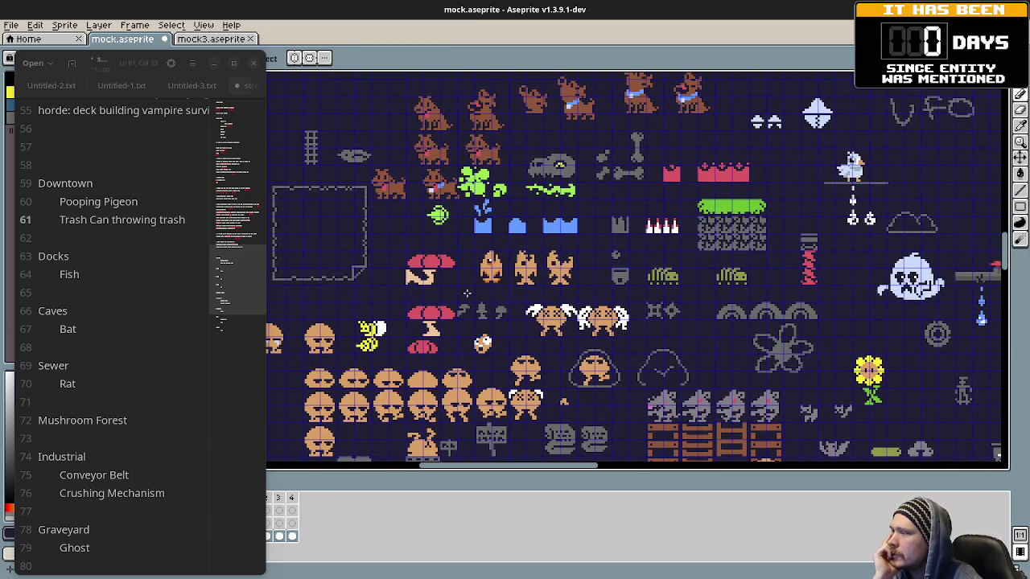
pyautogui.click(146, 425)
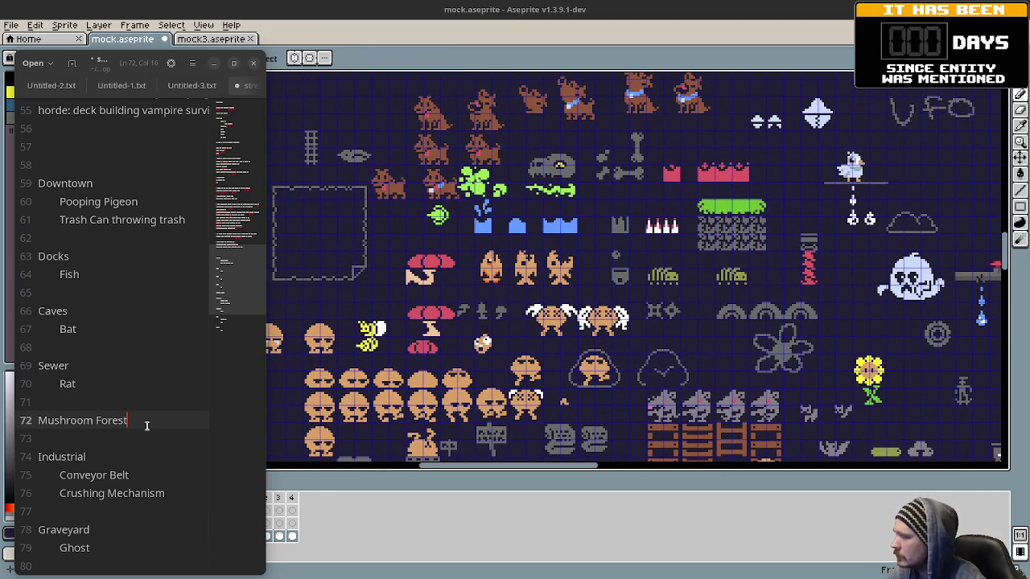
pyautogui.press('Return')
pyautogui.write('Bouncy Mushrooms')
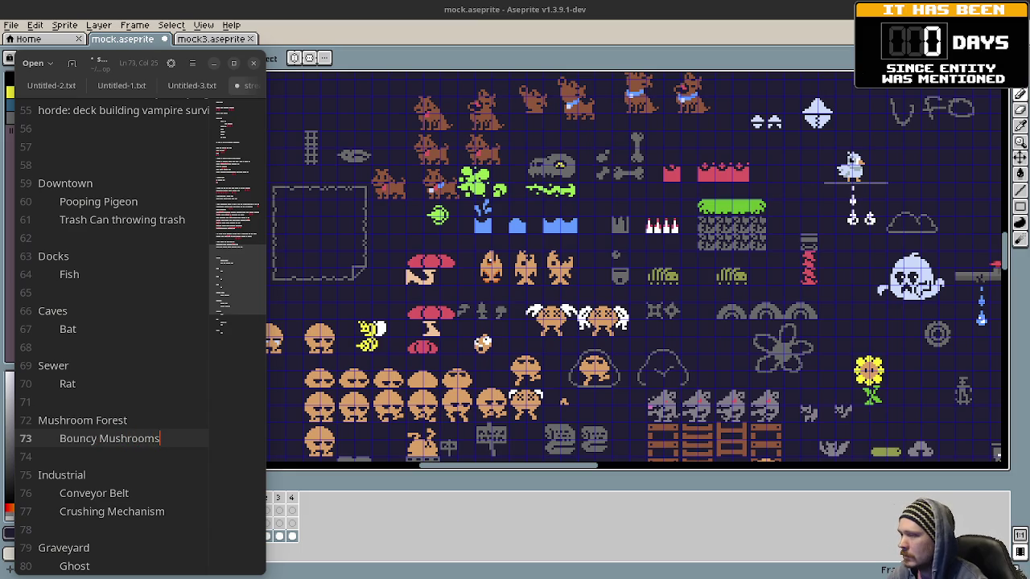
# Step: Check the house sign sprites, then start a new entry under Crushing Mechanism
pyautogui.moveTo(460, 333)
pyautogui.mouseDown()
pyautogui.moveTo(466, 313)
pyautogui.moveTo(565, 237)
pyautogui.mouseUp()
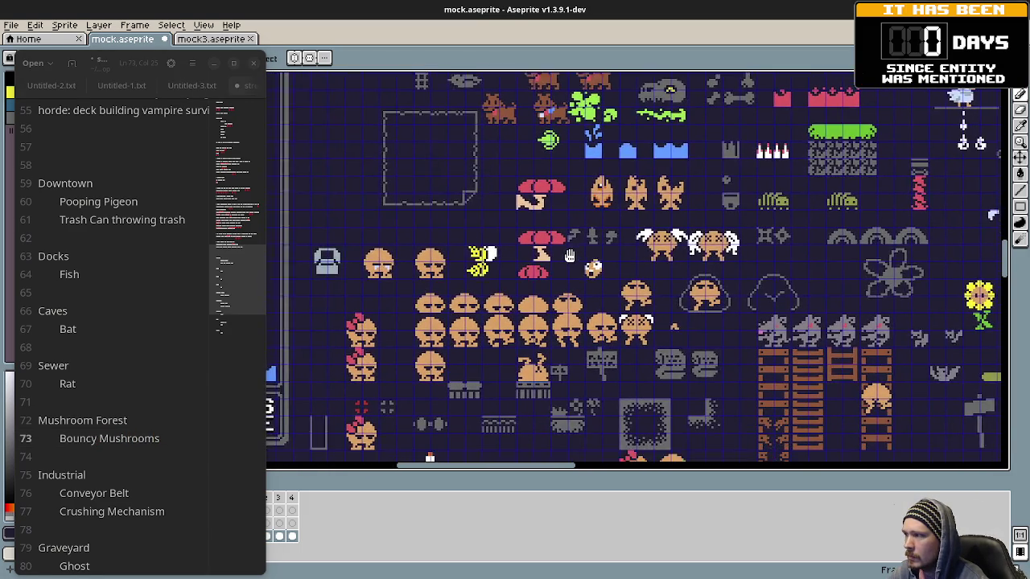
pyautogui.scroll(-3, 619, 298)
pyautogui.scroll(-2, 635, 305)
pyautogui.moveTo(636, 306)
pyautogui.mouseDown()
pyautogui.moveTo(670, 233)
pyautogui.moveTo(663, 200)
pyautogui.mouseUp()
pyautogui.moveTo(484, 329); pyautogui.dragTo(555, 338)
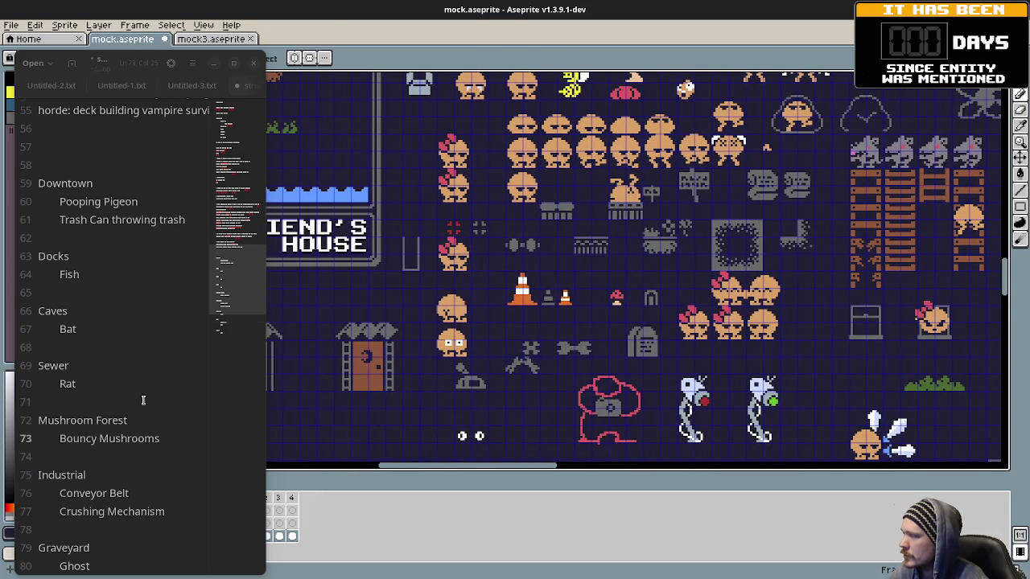
pyautogui.scroll(-2, 129, 398)
pyautogui.click(200, 412)
pyautogui.press('Return')
pyautogui.write('W')
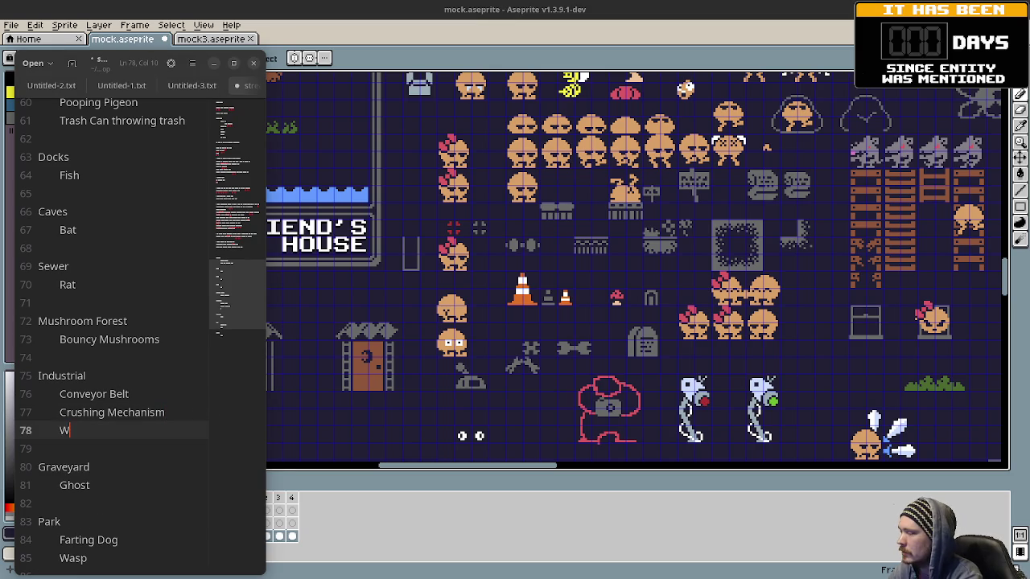
pyautogui.write('king')
pyautogui.press('BackSpace')
pyautogui.press('BackSpace')
pyautogui.press('BackSpace')
pyautogui.press('BackSpace')
pyautogui.write('nches')
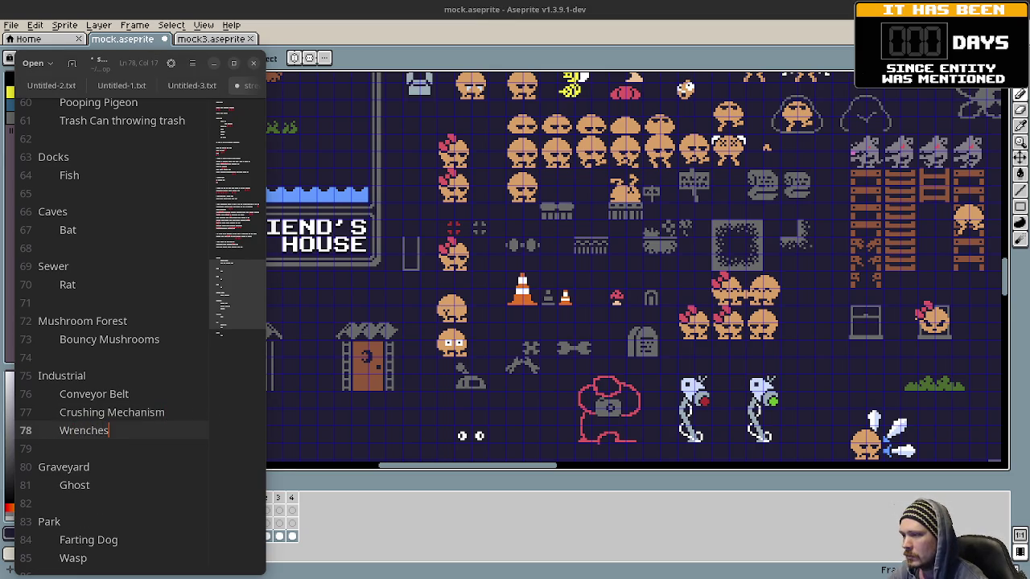
# Step: Open an empty line beneath 'Trash Can throwing trash' in the Downtown enemies
pyautogui.moveTo(807, 255)
pyautogui.mouseDown()
pyautogui.moveTo(782, 254)
pyautogui.moveTo(676, 307)
pyautogui.mouseUp()
pyautogui.scroll(1, 675, 307)
pyautogui.scroll(1, 676, 309)
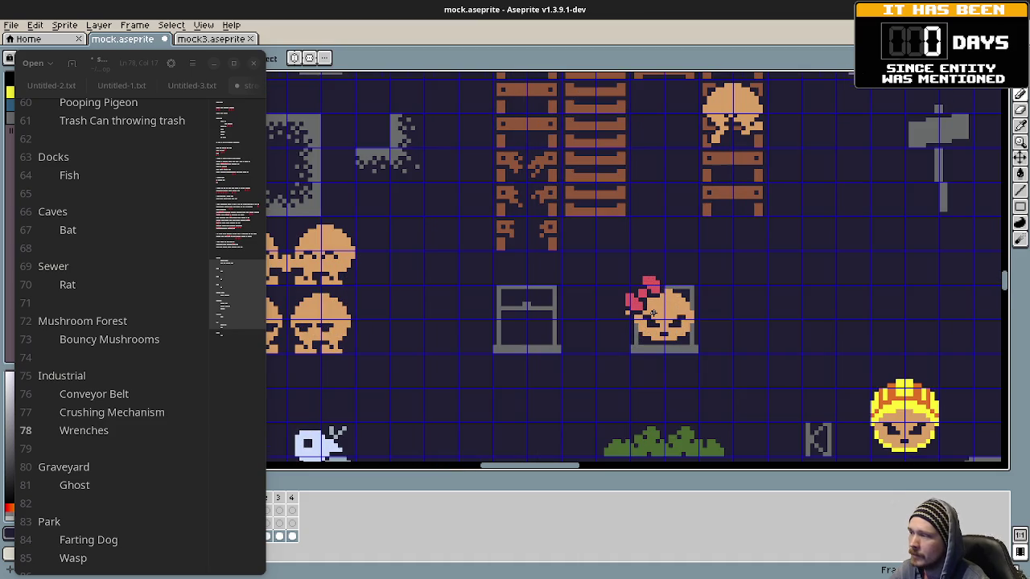
pyautogui.scroll(-1, 703, 331)
pyautogui.scroll(-1, 708, 322)
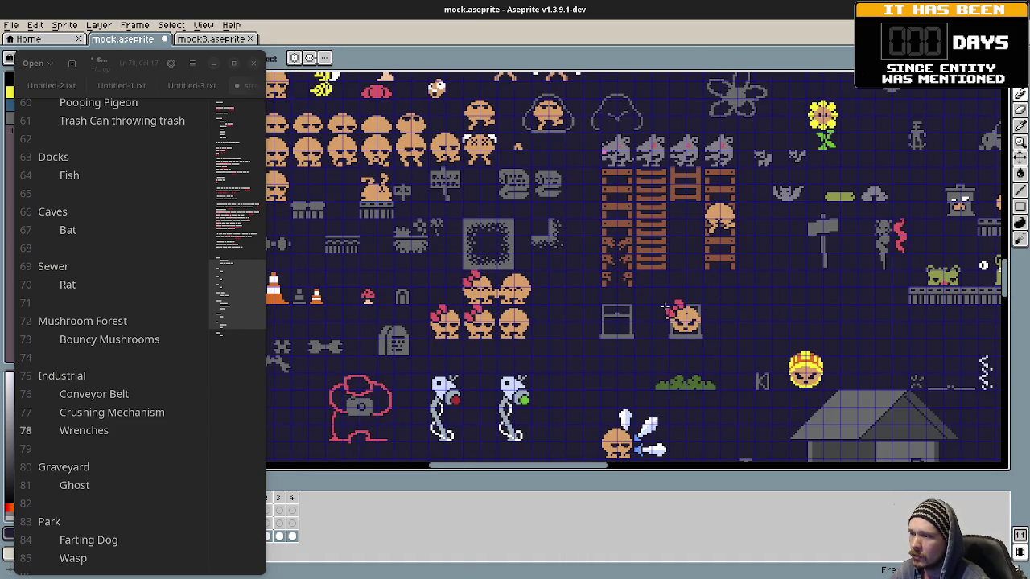
pyautogui.scroll(3, 653, 313)
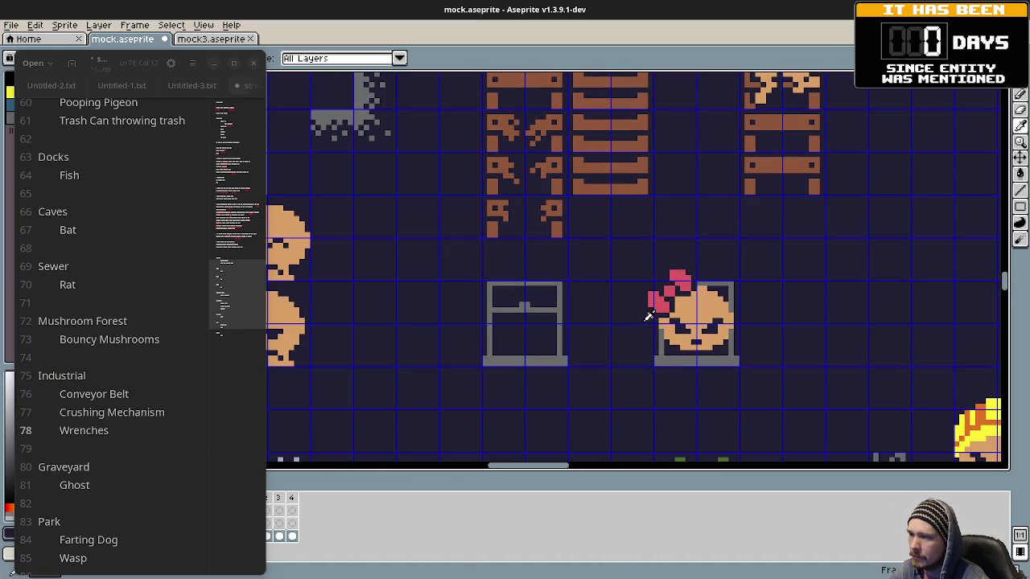
pyautogui.scroll(-3, 707, 336)
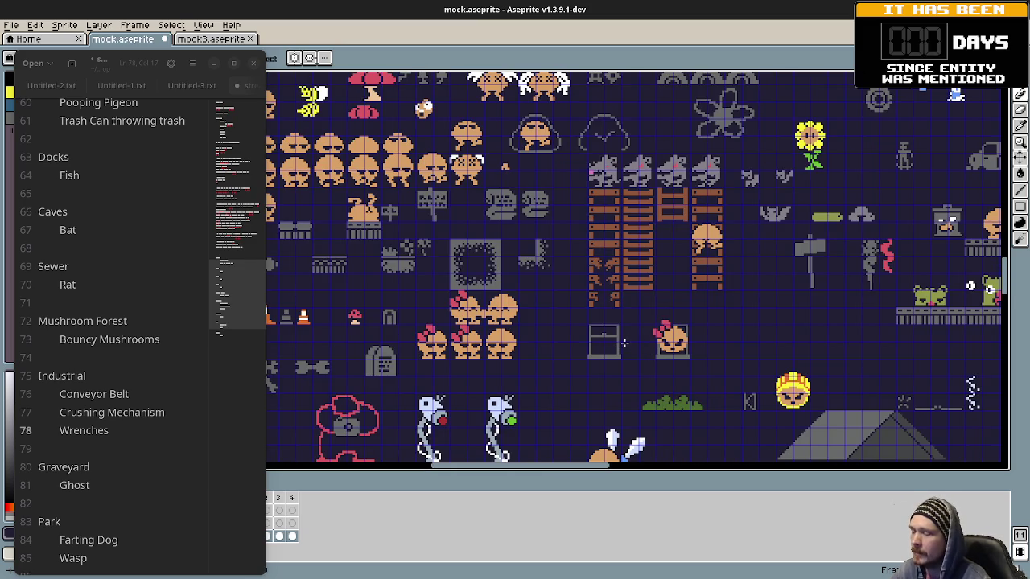
pyautogui.scroll(1, 120, 329)
pyautogui.scroll(1, 129, 306)
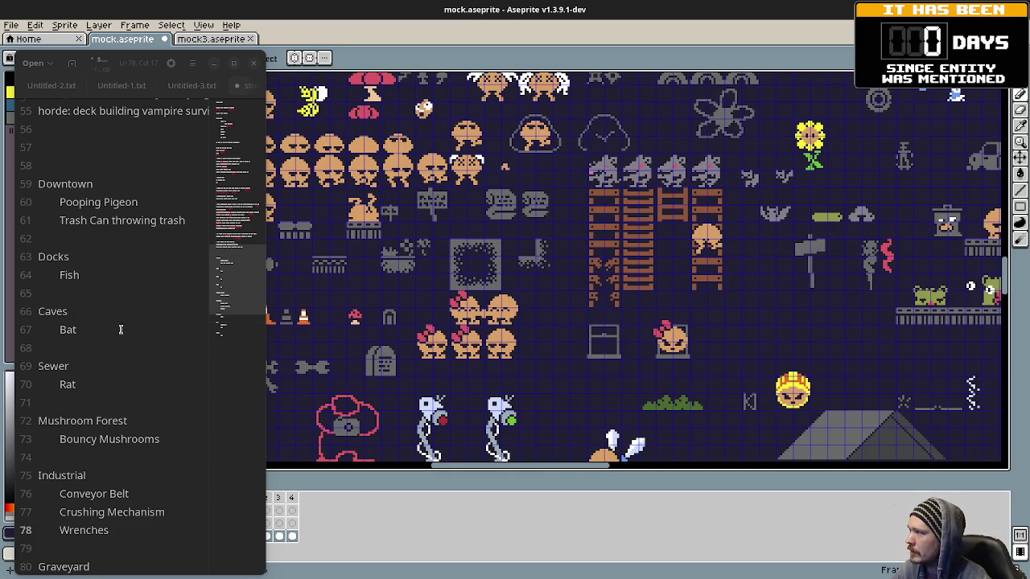
pyautogui.click(190, 220)
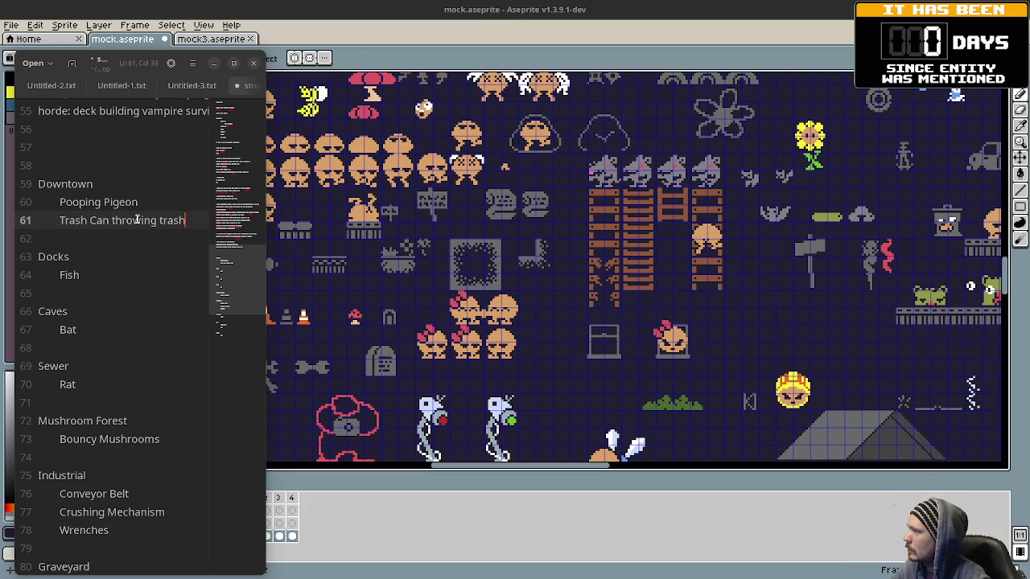
pyautogui.press('Return')
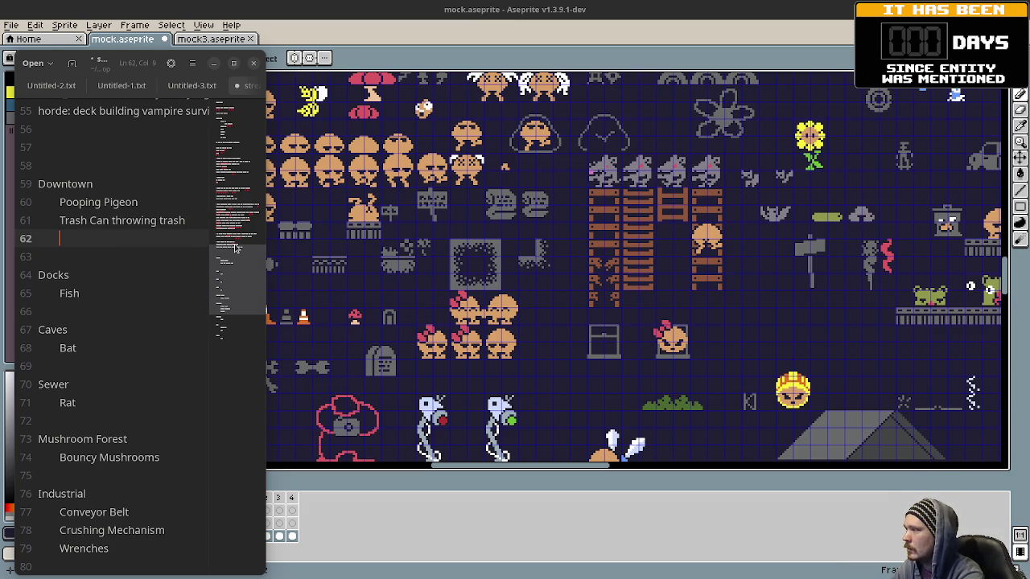
# Step: Add 'Person throwing something out of window' as the third Downtown enemy
pyautogui.write('Window')
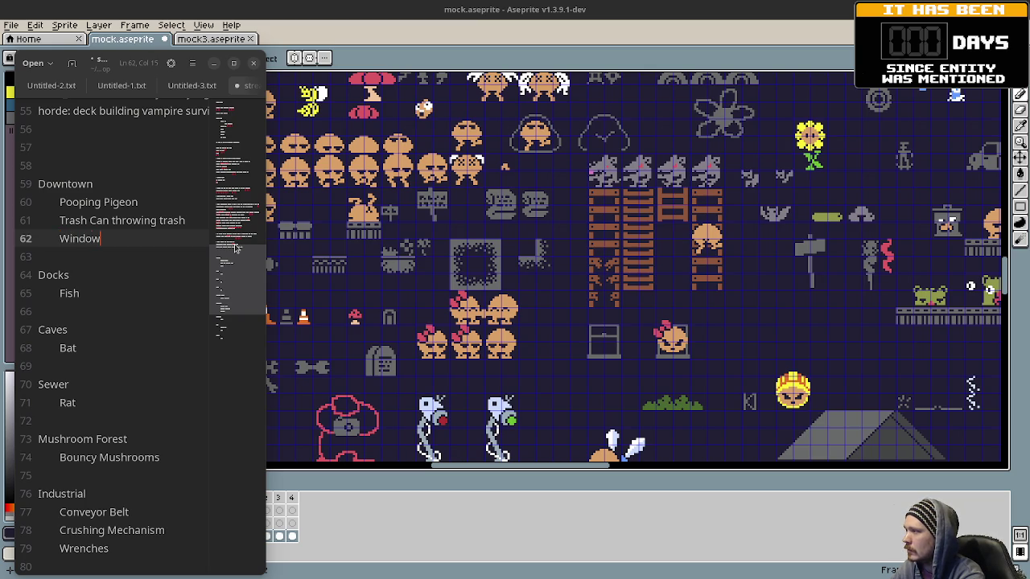
pyautogui.press('BackSpace')
pyautogui.press('BackSpace')
pyautogui.press('BackSpace')
pyautogui.press('BackSpace')
pyautogui.write('Per')
pyautogui.write('son throwing something o')
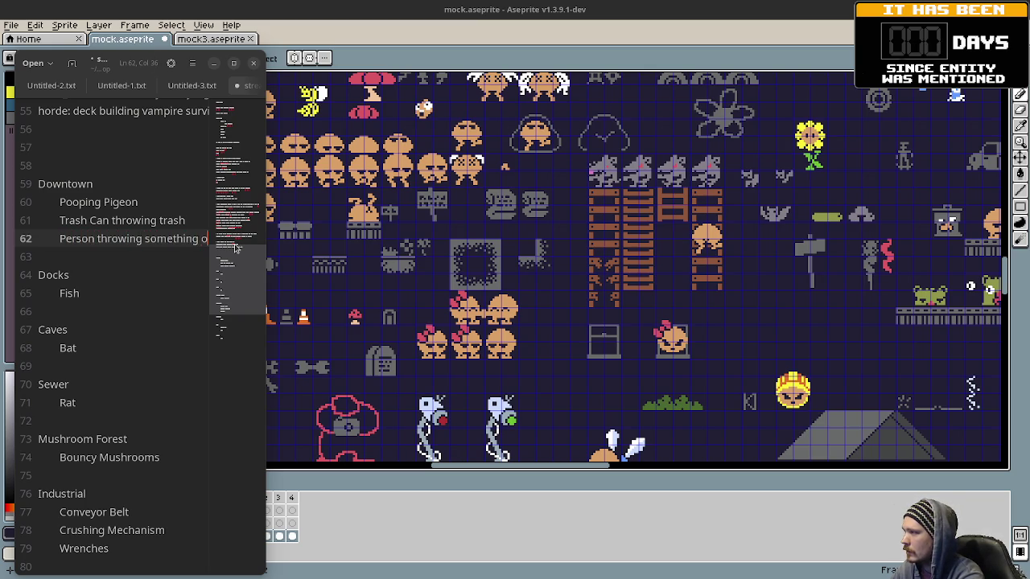
pyautogui.write('ut of window')
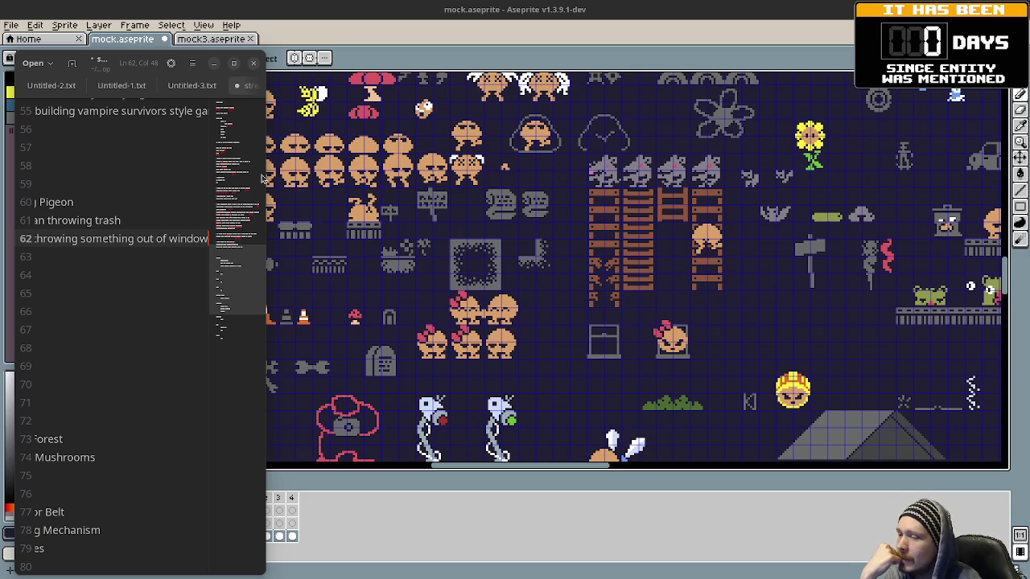
pyautogui.hscroll(5, 596, 231)
pyautogui.hscroll(5, 628, 242)
pyautogui.scroll(4, 660, 258)
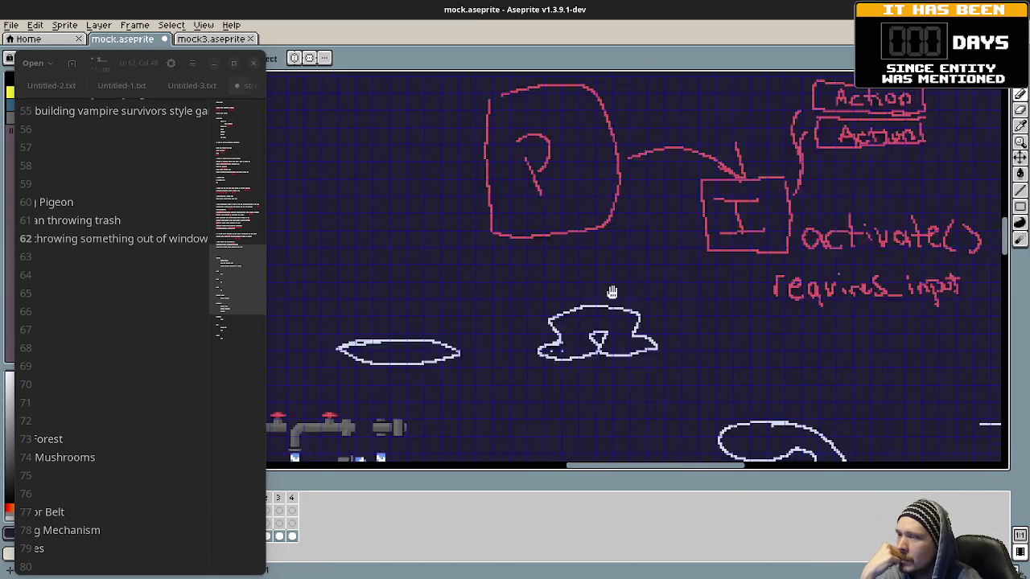
pyautogui.hscroll(3, 805, 201)
pyautogui.hotkey('alt', 'Tab')
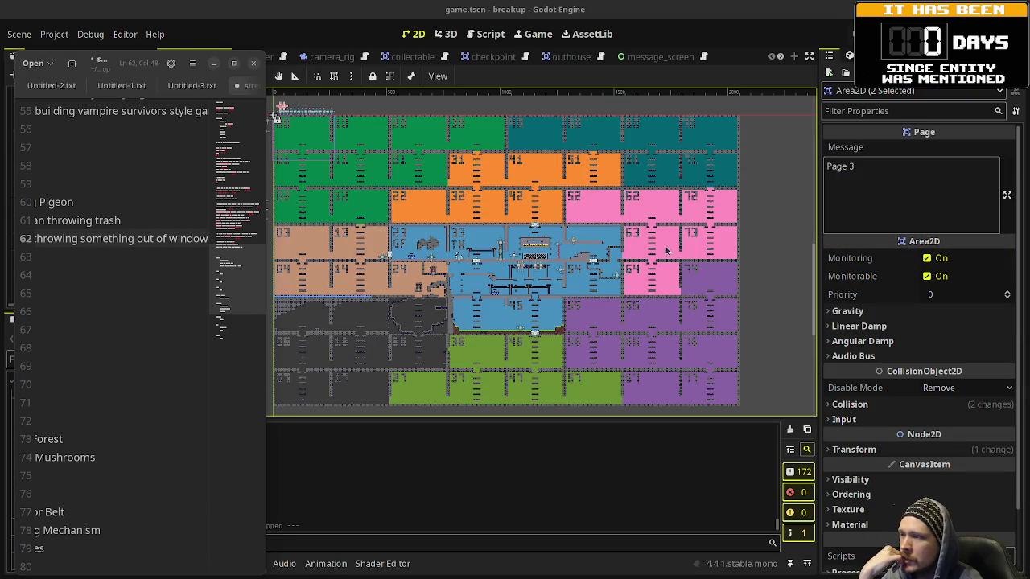
# Step: Zoom into Godot's game.tscn level map and pan across room 45 to study it
pyautogui.scroll(1, 543, 254)
pyautogui.scroll(1, 544, 254)
pyautogui.scroll(1, 540, 249)
pyautogui.scroll(1, 538, 245)
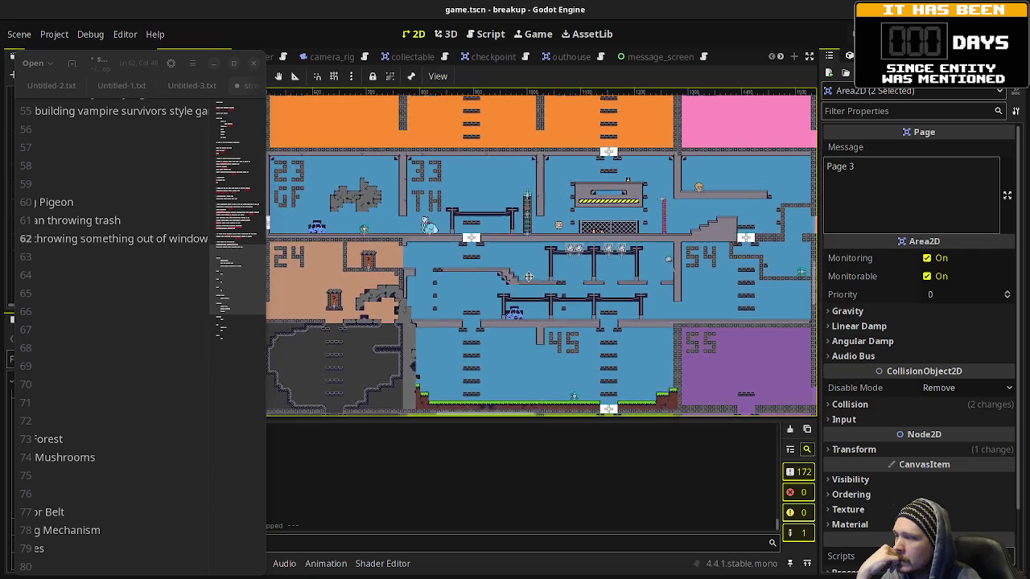
pyautogui.scroll(1, 534, 239)
pyautogui.moveTo(535, 240); pyautogui.dragTo(555, 221)
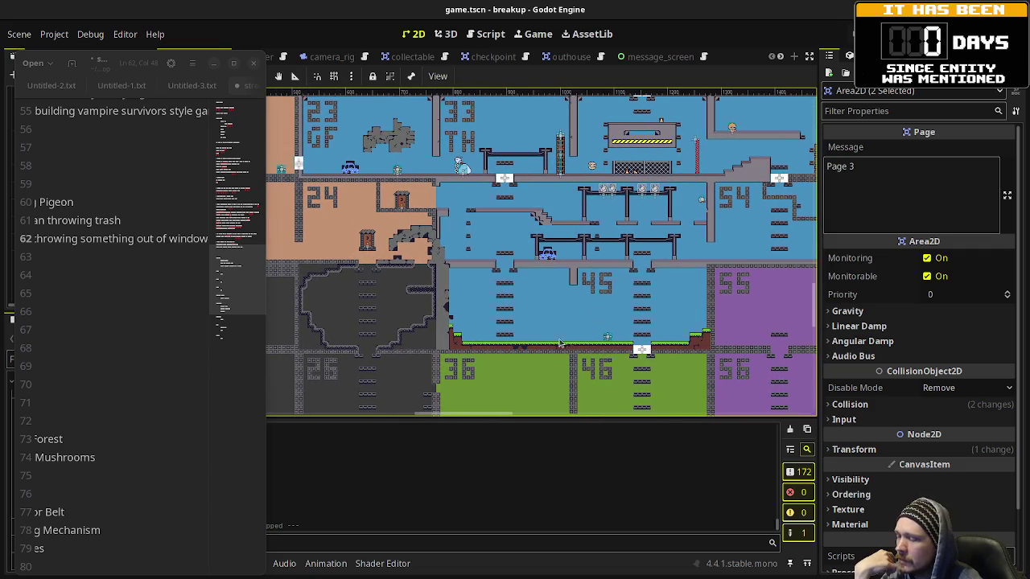
pyautogui.scroll(2, 544, 338)
pyautogui.scroll(3, 546, 344)
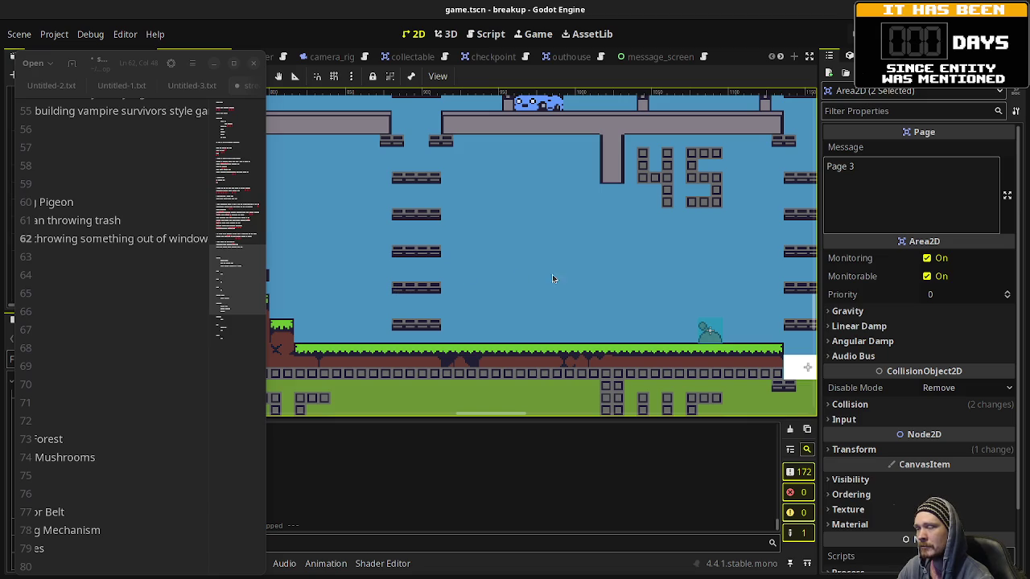
pyautogui.moveTo(652, 304); pyautogui.dragTo(586, 304)
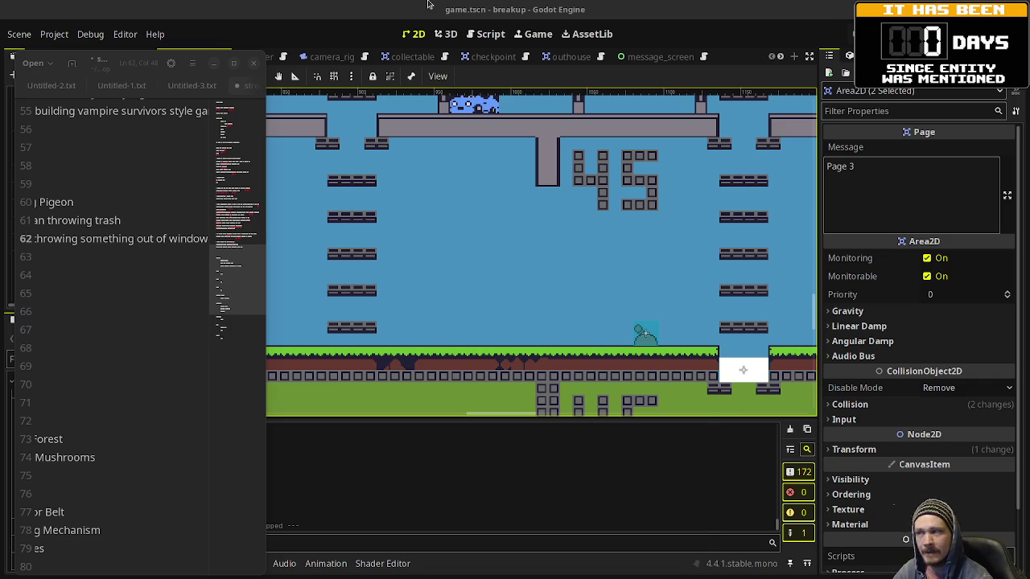
pyautogui.hotkey('alt', 'Tab')
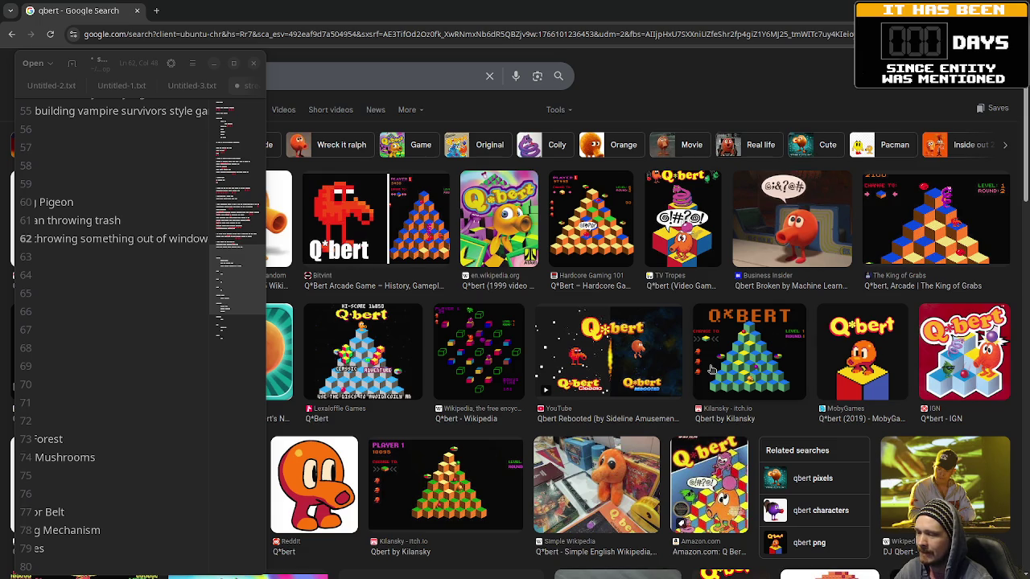
# Step: Switch back through the Godot editor to the Aseprite mock sprite sheet
pyautogui.hotkey('alt', 'Tab')
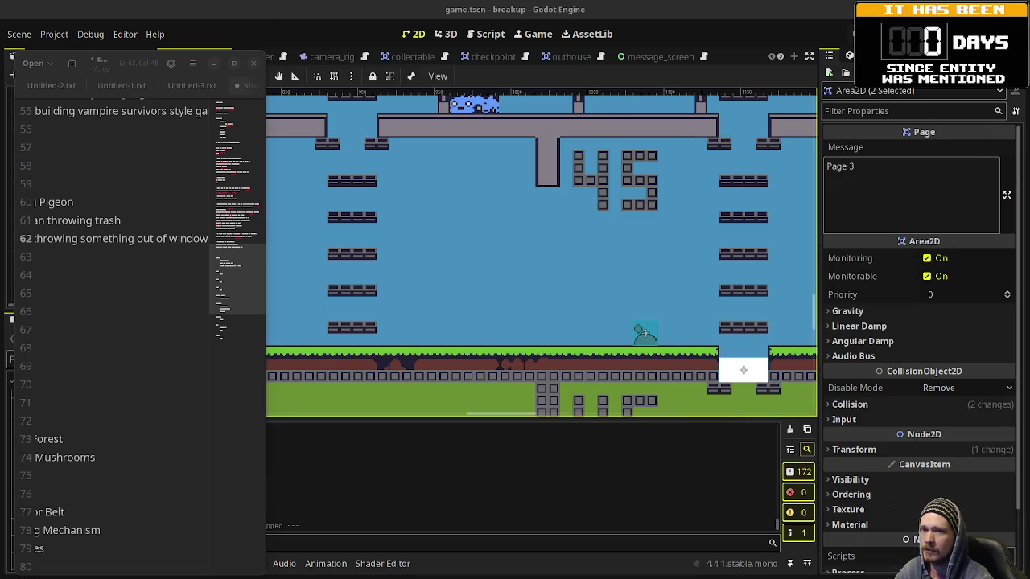
pyautogui.hotkey('alt', 'Tab')
# Step: Pan the mock sheet over to the orange mushroom enemies, bee and house sign
pyautogui.moveTo(564, 296); pyautogui.dragTo(773, 235)
pyautogui.moveTo(402, 306); pyautogui.dragTo(812, 193)
pyautogui.moveTo(681, 307); pyautogui.dragTo(671, 292)
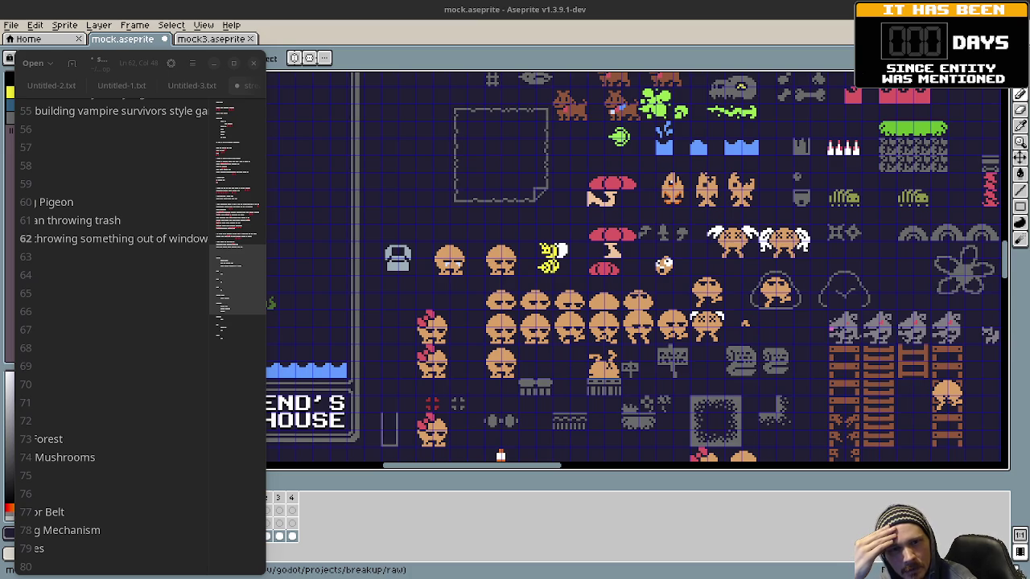
pyautogui.hotkey('alt', 'Tab')
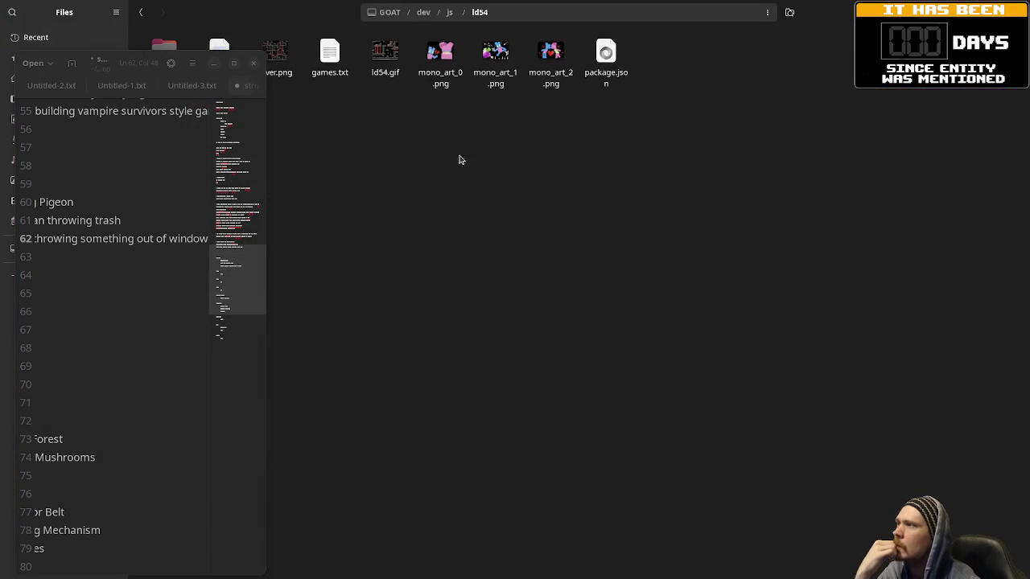
# Step: Preview cover.png and ld54.gif in the image viewer, then close them
pyautogui.click(277, 51)
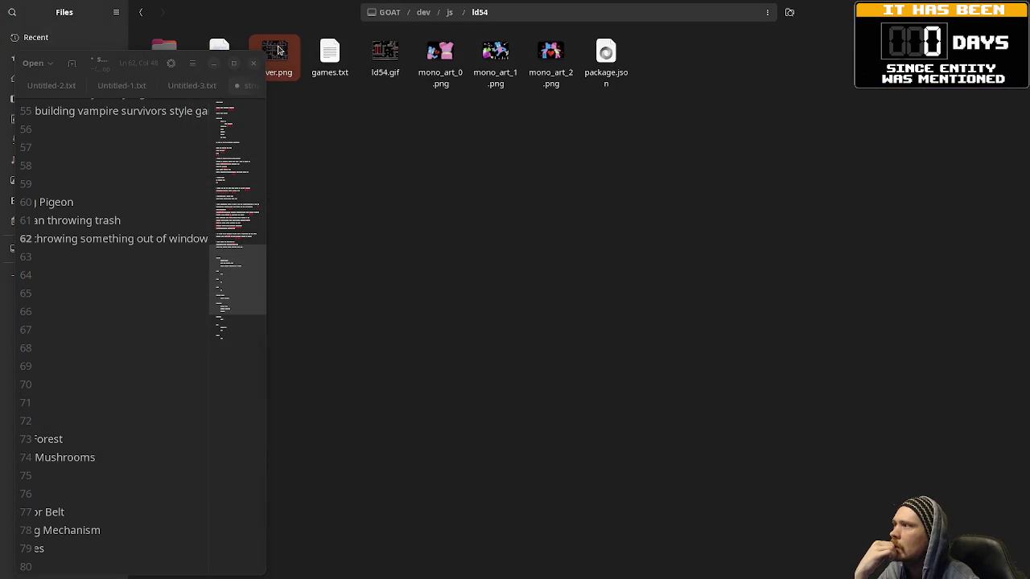
pyautogui.press('Return')
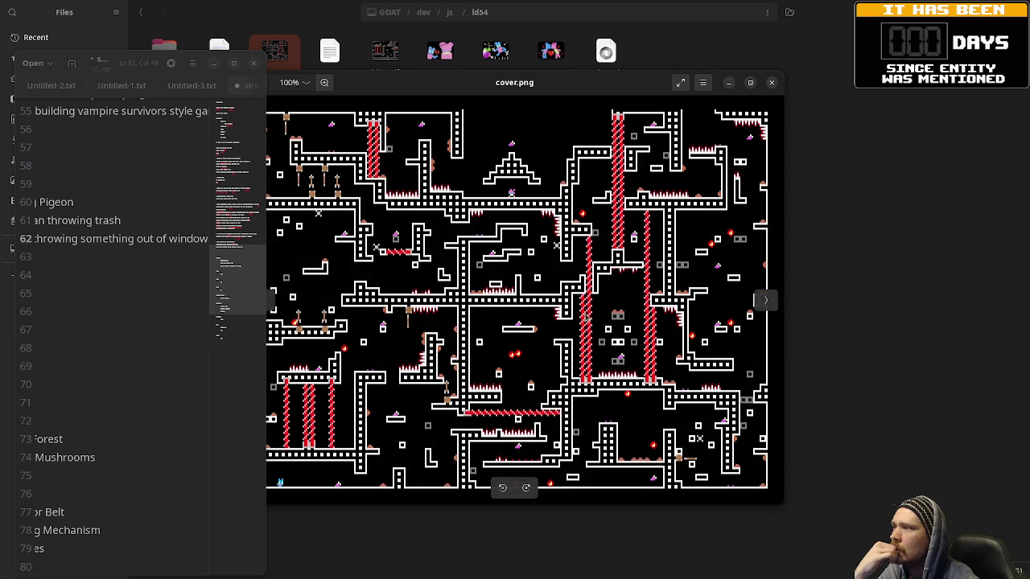
pyautogui.moveTo(147, 67)
pyautogui.mouseDown()
pyautogui.moveTo(104, 258)
pyautogui.moveTo(111, 309)
pyautogui.mouseUp()
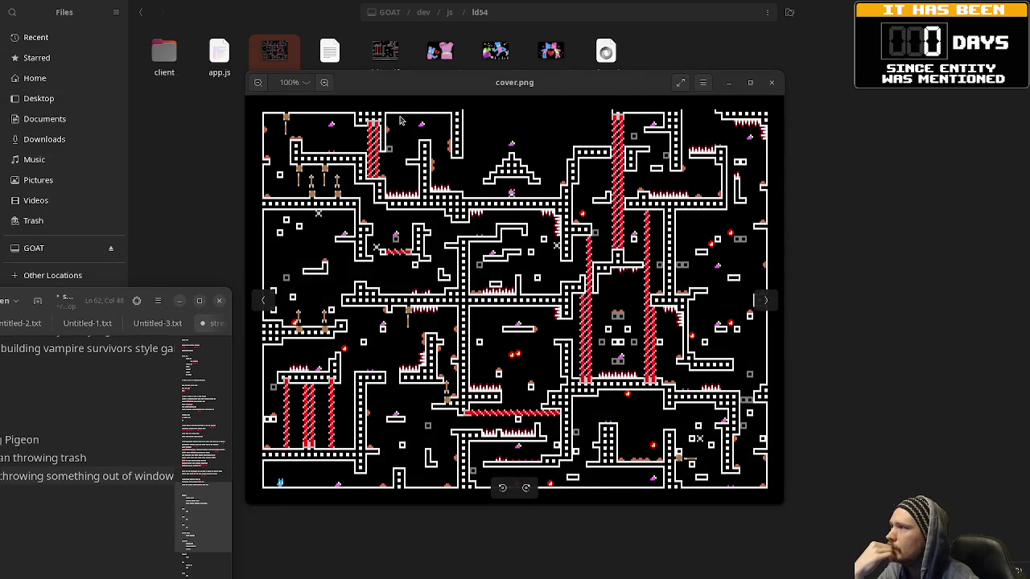
pyautogui.moveTo(430, 87); pyautogui.dragTo(450, 126)
pyautogui.click(786, 119)
pyautogui.press('Return')
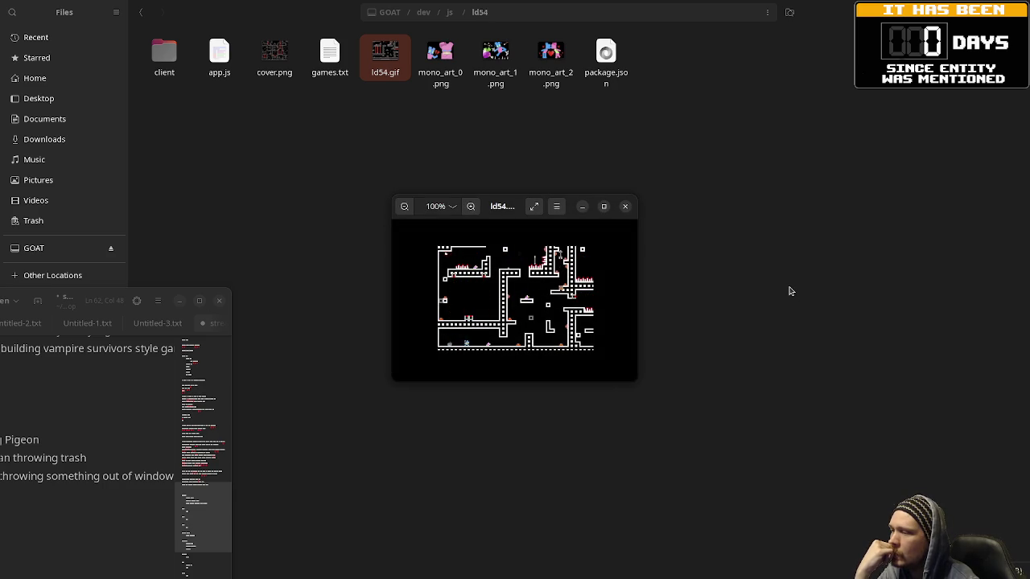
pyautogui.click(625, 206)
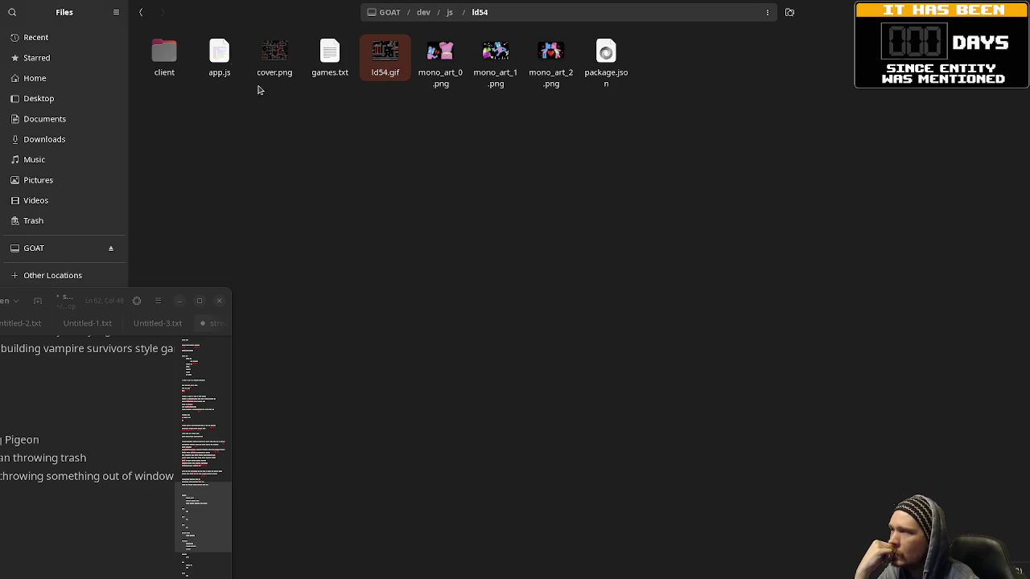
# Step: Extract ld54_0.zip inside the client folder, then return to the ld54 folder
pyautogui.click(157, 66)
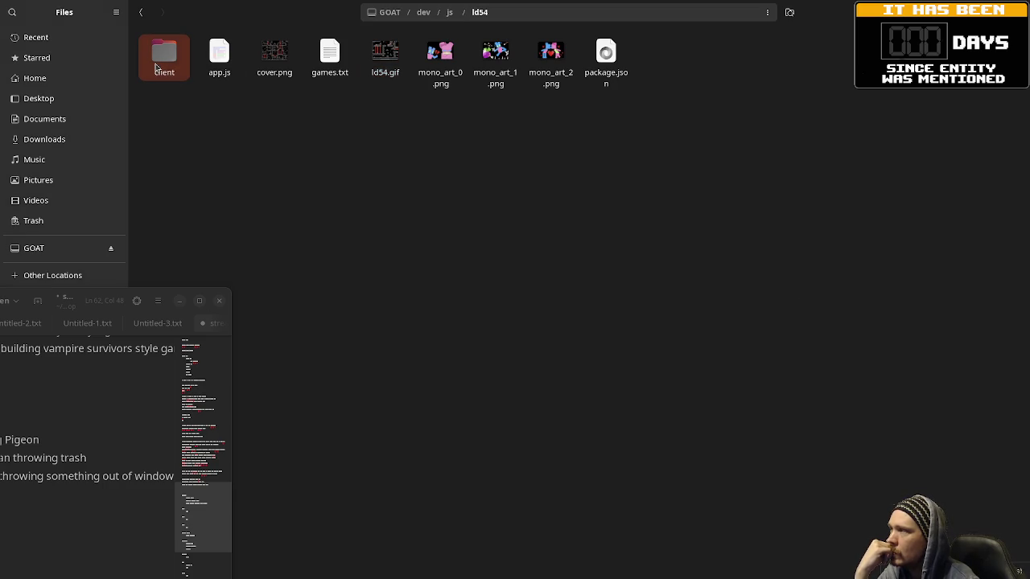
pyautogui.click(480, 170)
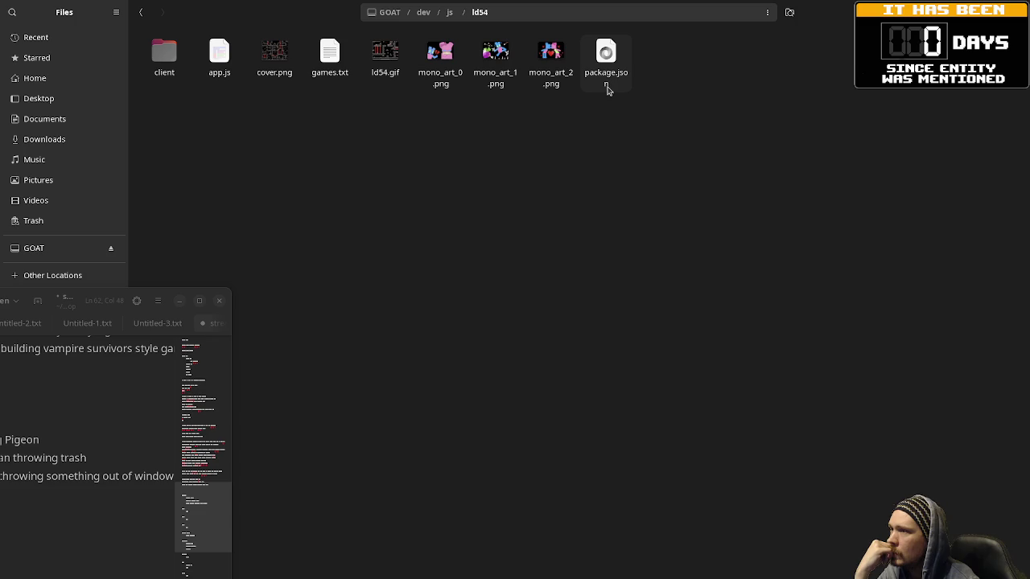
pyautogui.doubleClick(166, 62)
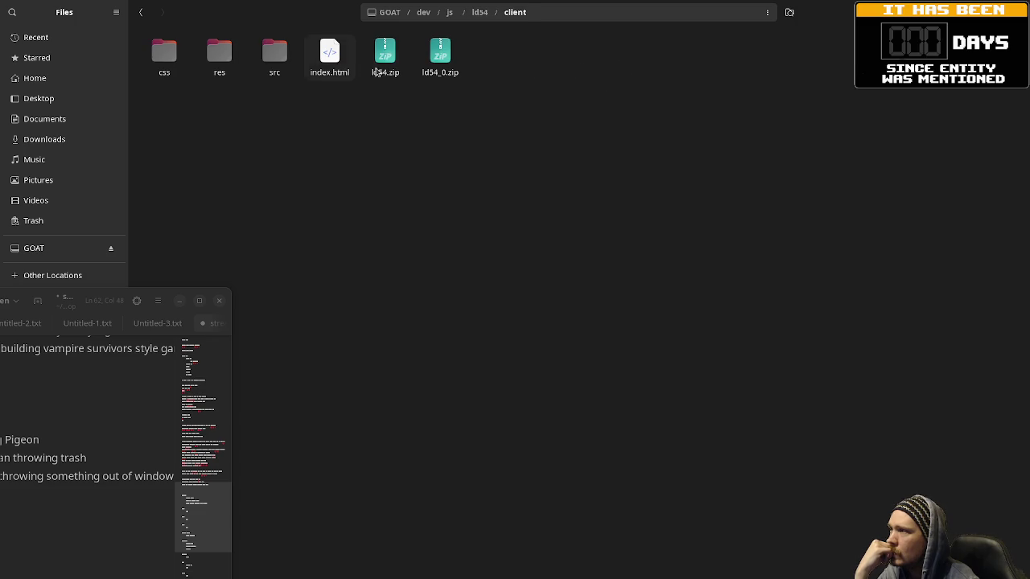
pyautogui.doubleClick(440, 55)
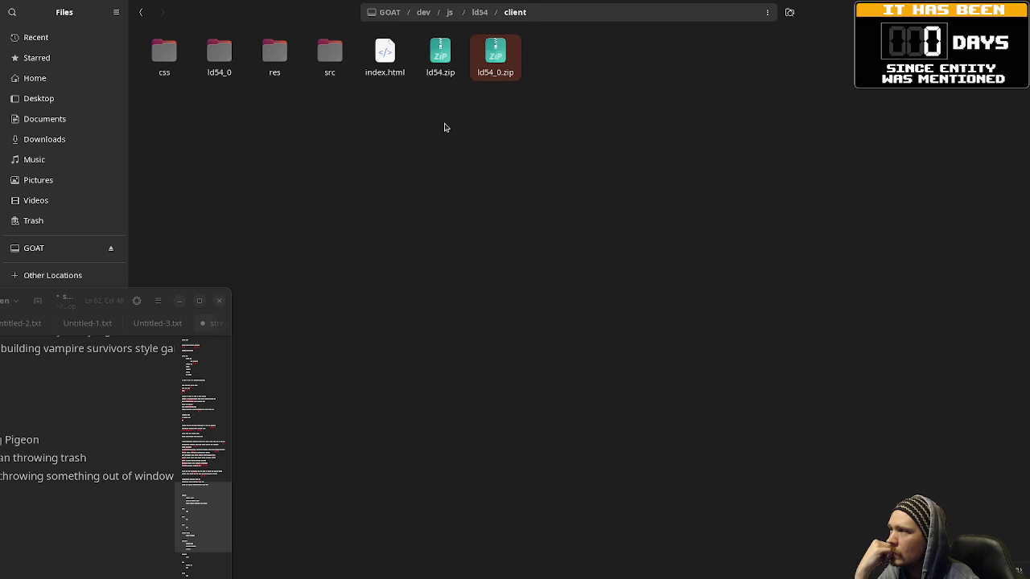
pyautogui.click(383, 69)
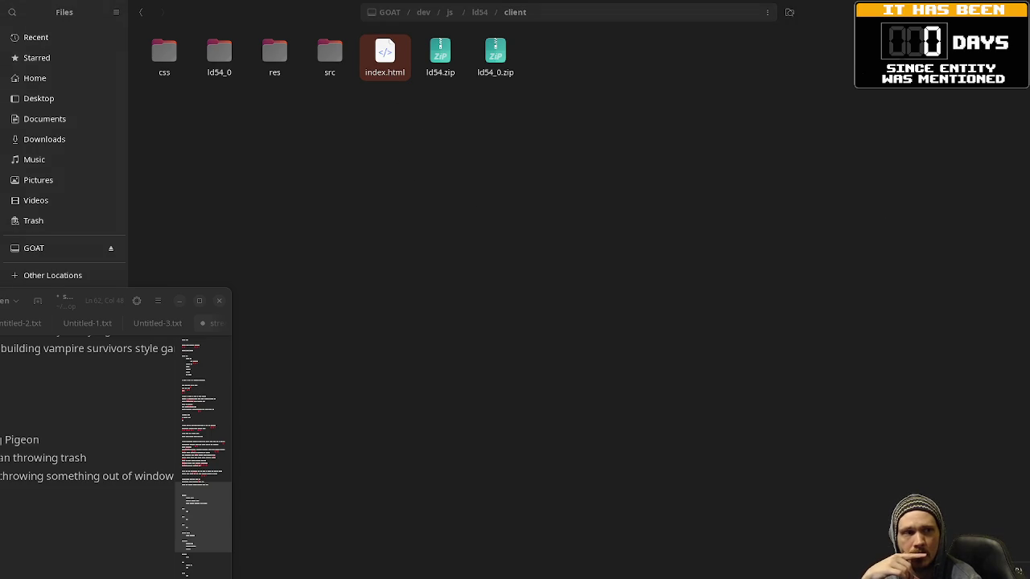
pyautogui.click(506, 169)
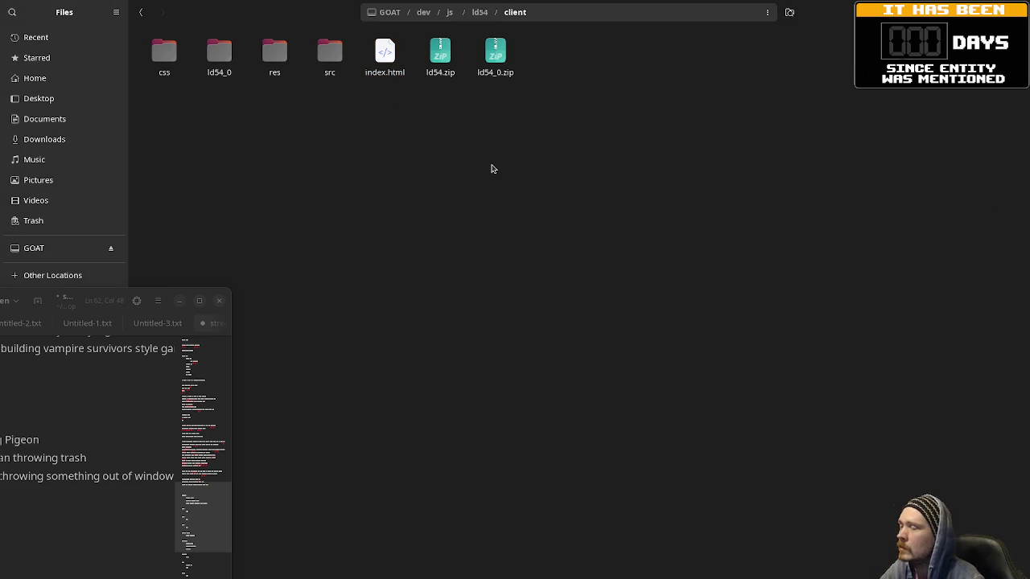
pyautogui.rightClick(490, 166)
pyautogui.click(481, 26)
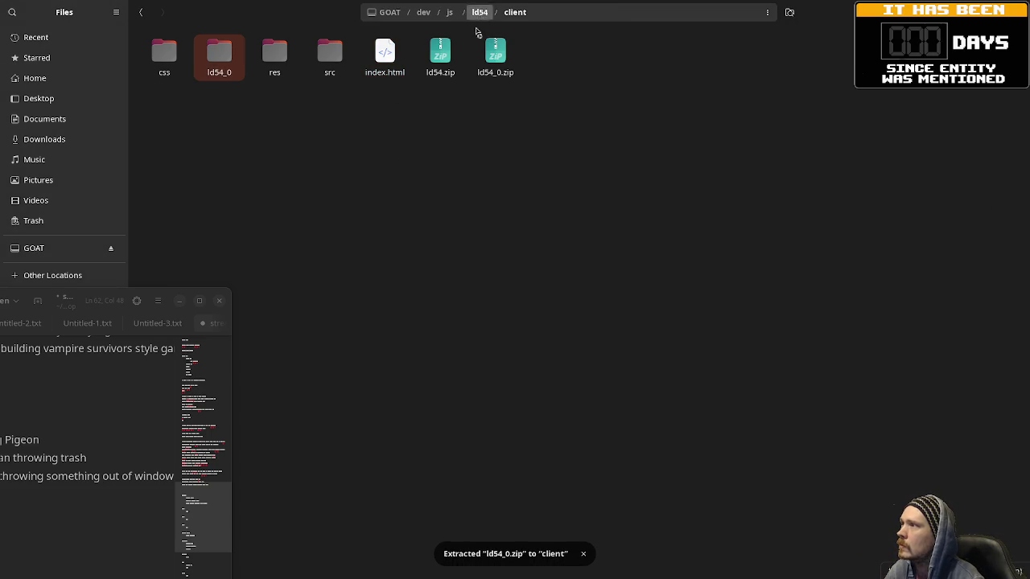
pyautogui.click(480, 12)
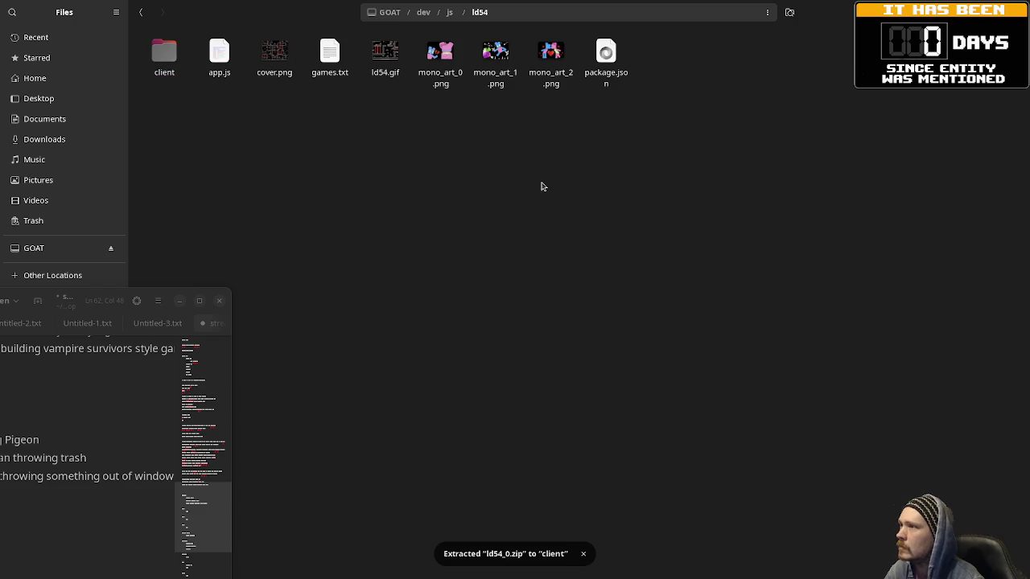
# Step: Open a terminal in the ld54 folder and close it again
pyautogui.rightClick(429, 156)
pyautogui.click(485, 273)
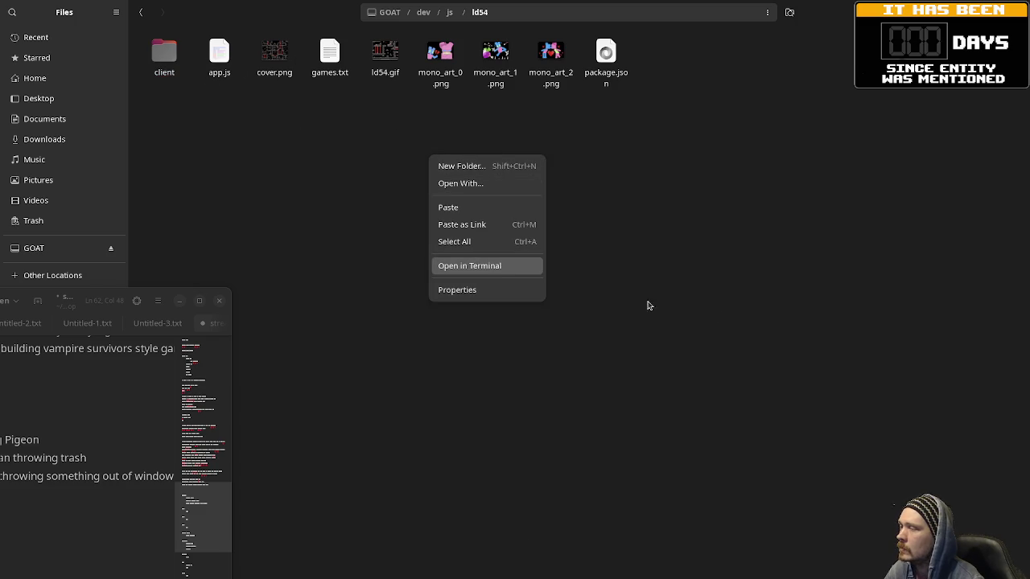
pyautogui.click(677, 178)
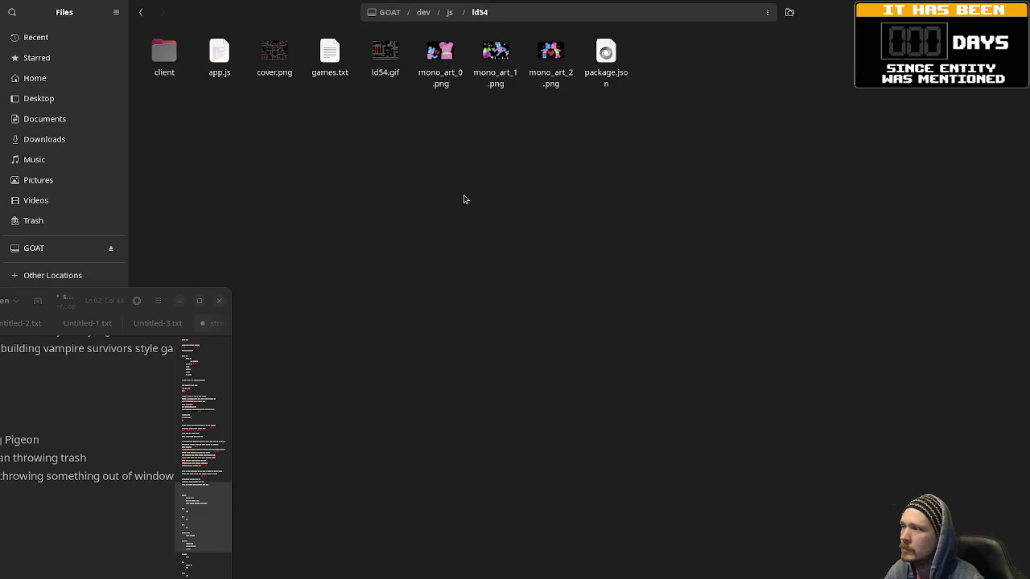
# Step: Open the ld54 project folder with Visual Studio Code via Open With
pyautogui.rightClick(463, 198)
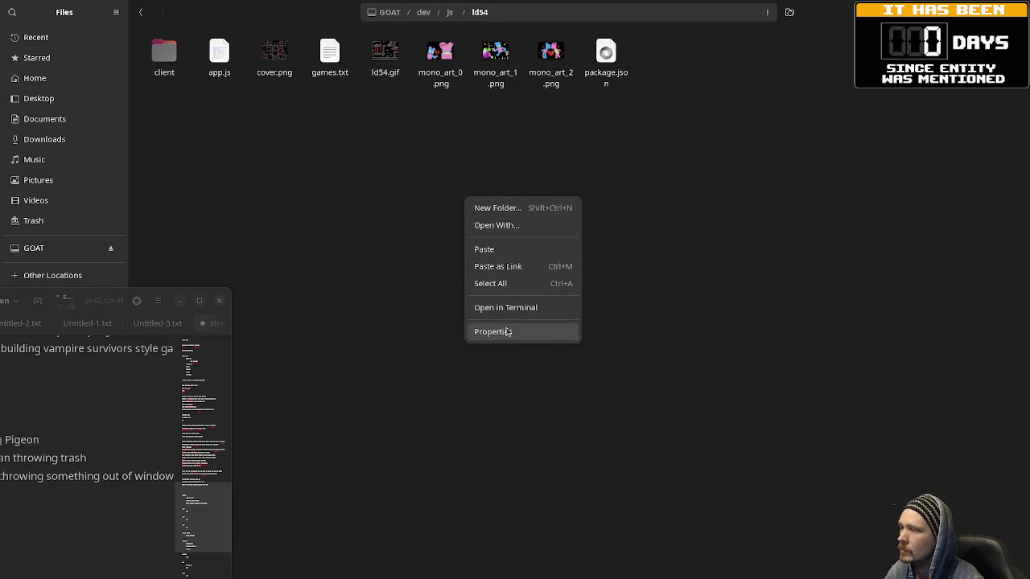
pyautogui.click(509, 225)
pyautogui.scroll(-3, 506, 274)
pyautogui.scroll(-5, 498, 296)
pyautogui.scroll(-5, 492, 301)
pyautogui.scroll(-5, 494, 318)
pyautogui.scroll(-1, 483, 333)
pyautogui.scroll(-2, 471, 366)
pyautogui.click(465, 391)
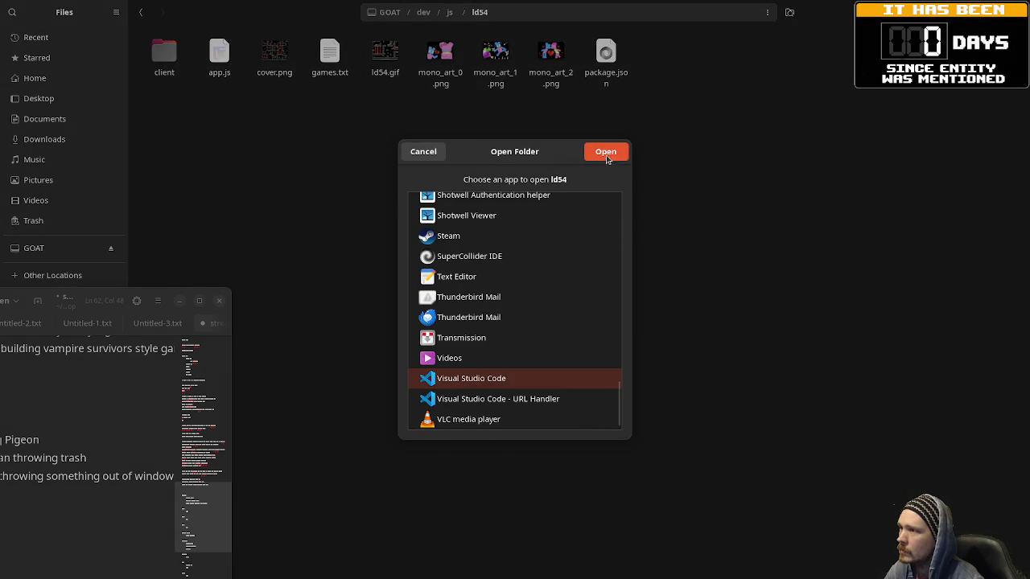
pyautogui.click(612, 157)
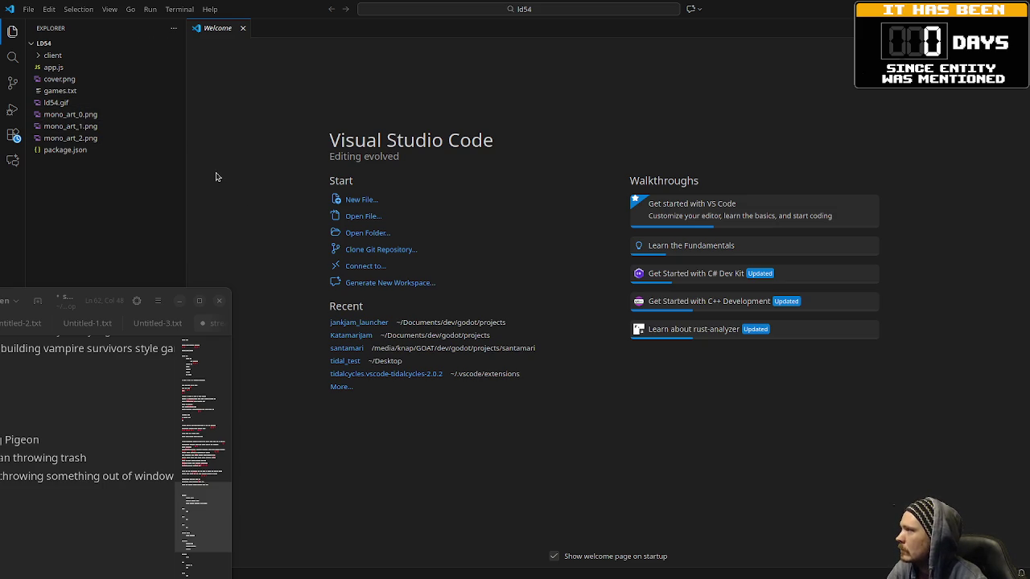
# Step: Preview mono_art_0.png, mono_art_1.png and mono_art_2.png, then serve the game on port 5500
pyautogui.click(96, 115)
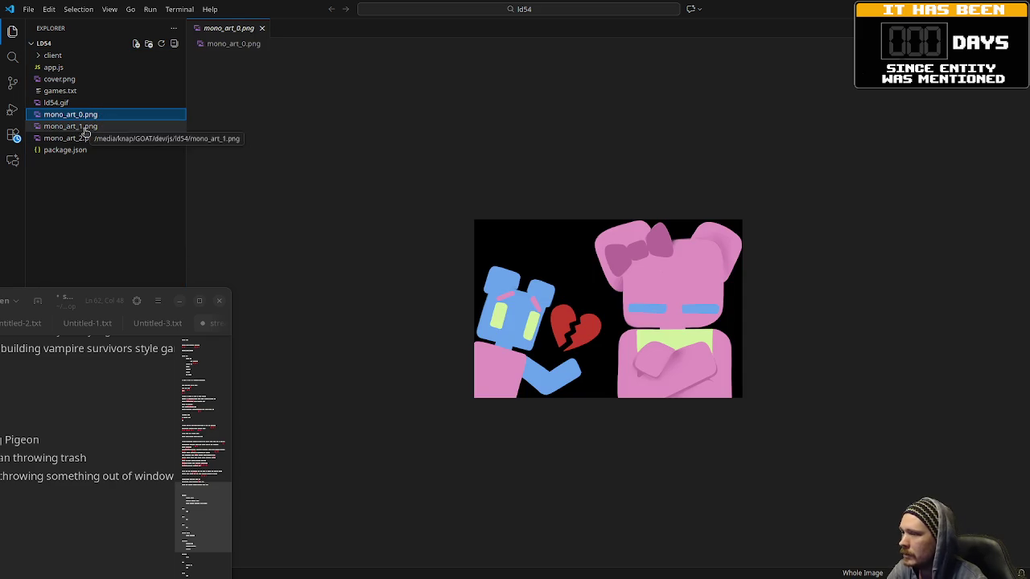
pyautogui.click(86, 126)
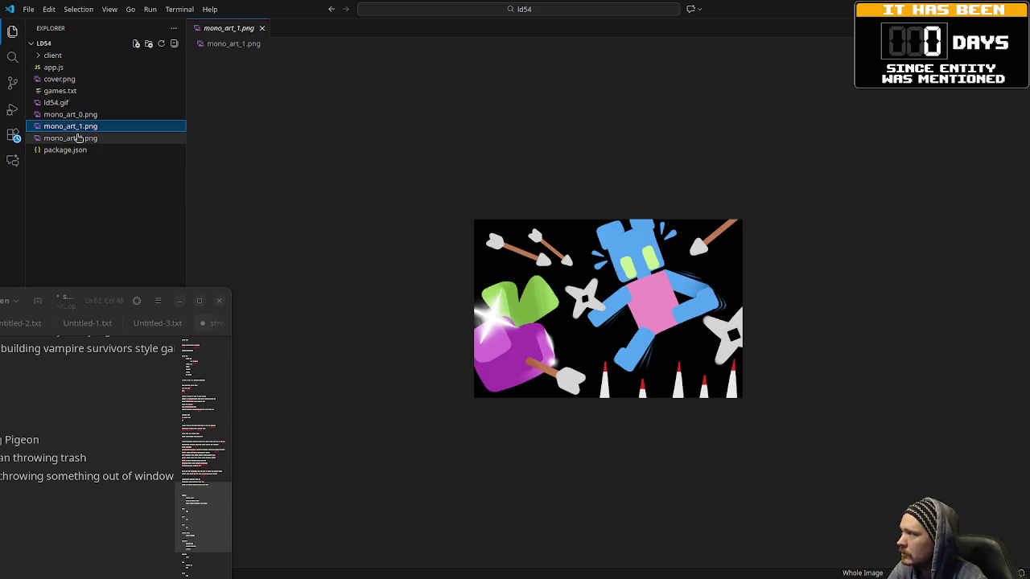
pyautogui.click(77, 139)
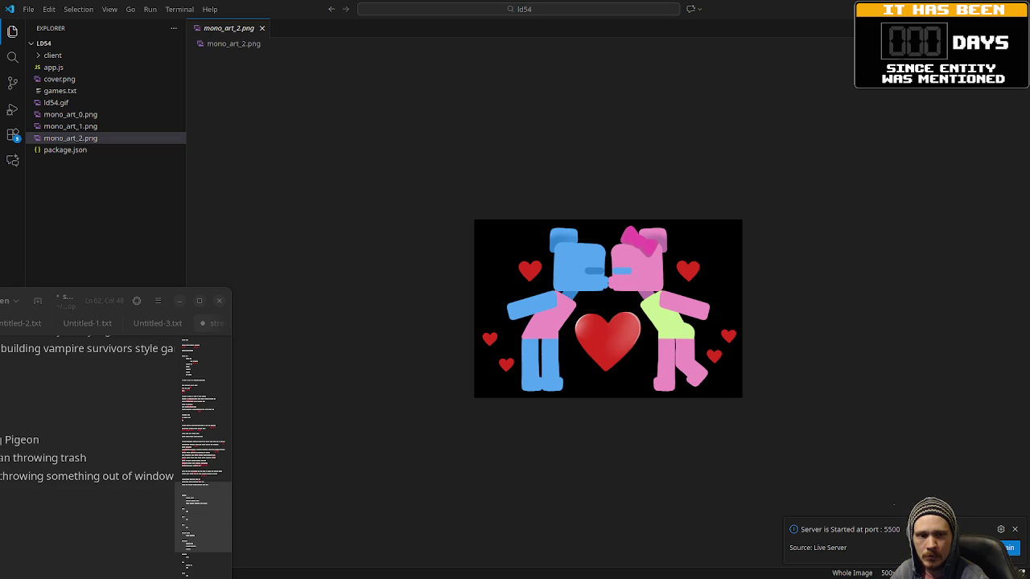
pyautogui.hotkey('alt', 'Tab')
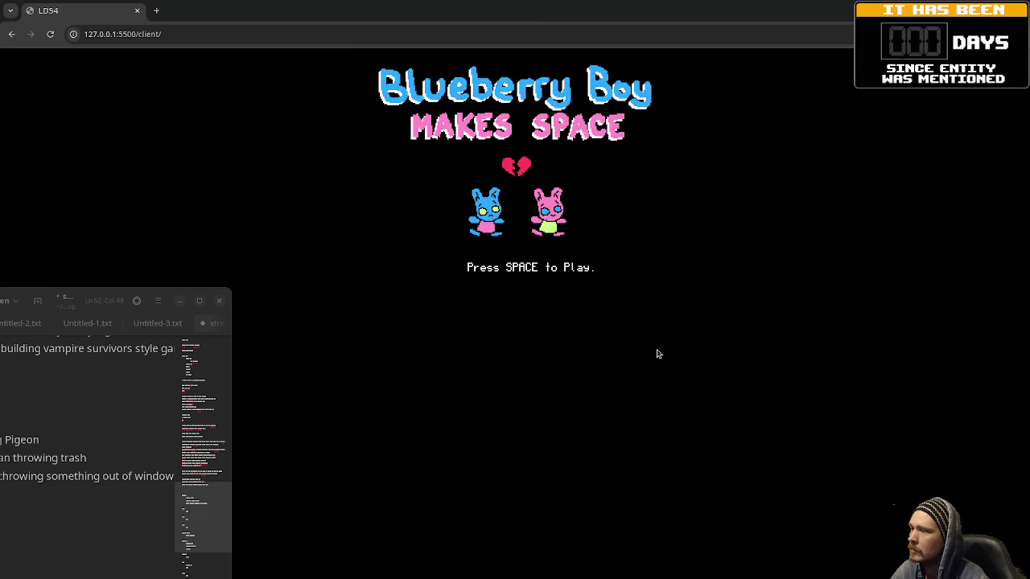
# Step: Play Blueberry Boy Makes Space zoomed in two steps, then close the game tab
pyautogui.click(179, 300)
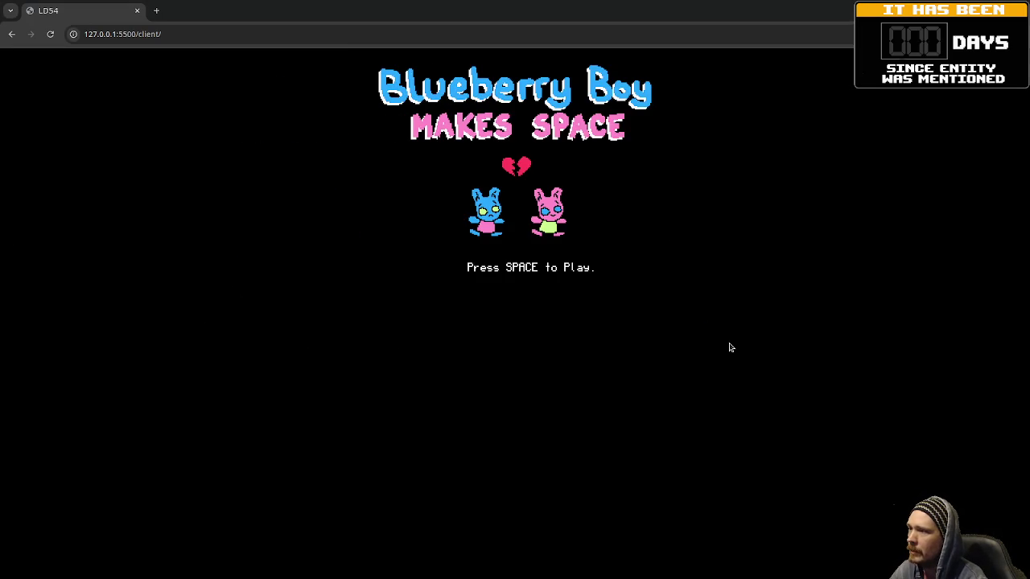
pyautogui.press('space')
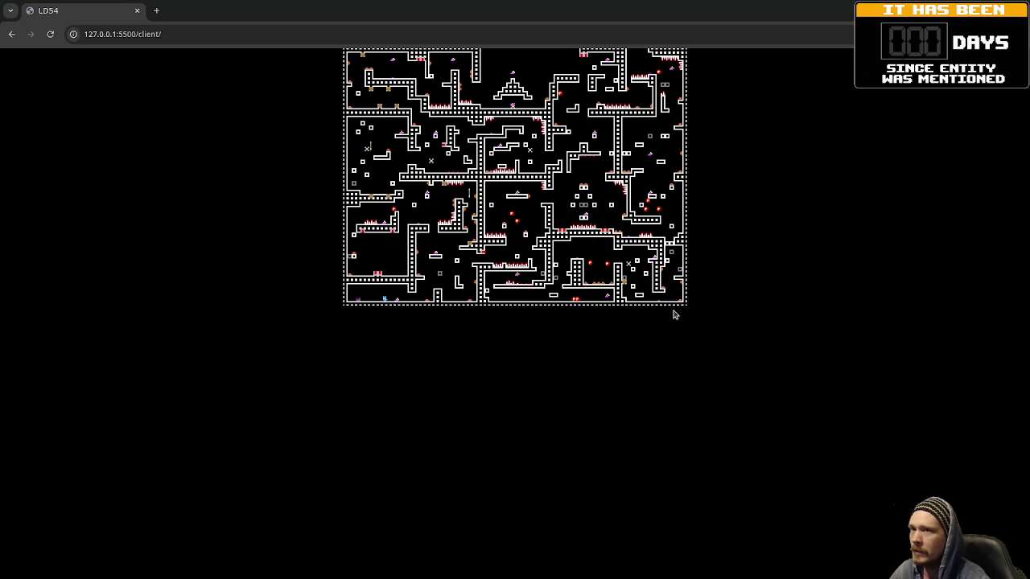
pyautogui.hotkey('ctrl', '+')
pyautogui.hotkey('ctrl', '+')
pyautogui.hotkey('ctrl', '+')
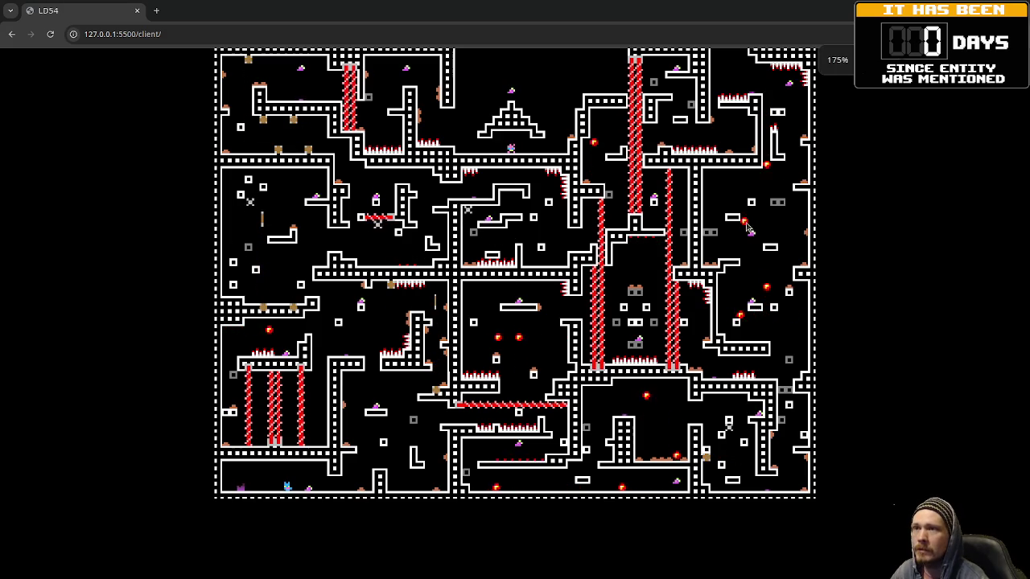
pyautogui.hotkey('ctrl', '+')
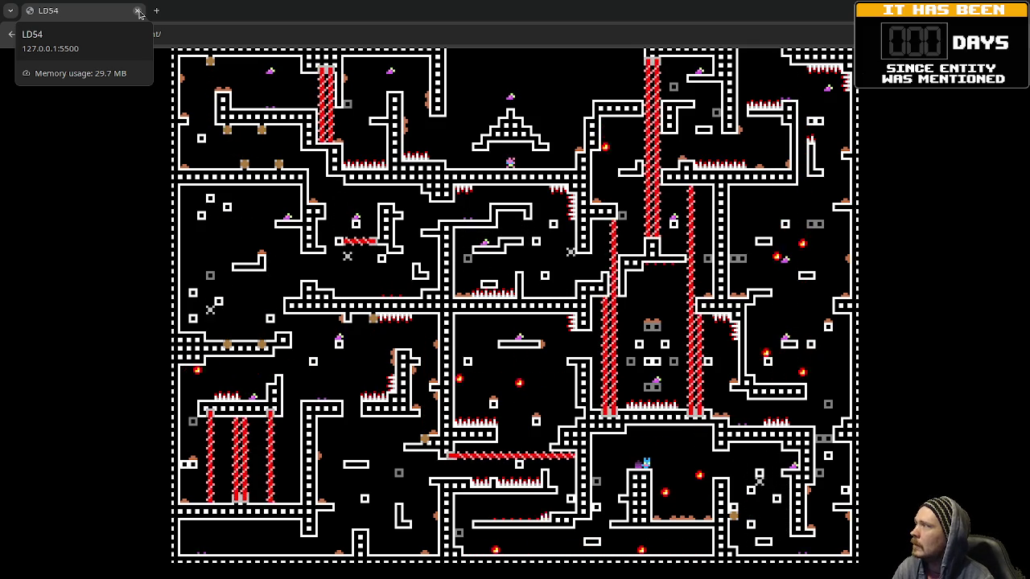
pyautogui.click(138, 11)
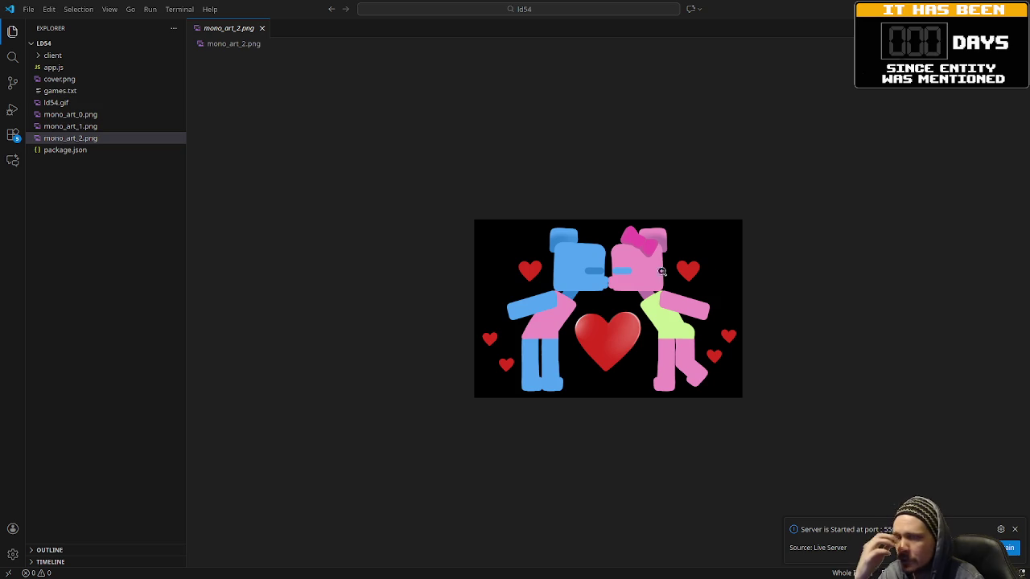
pyautogui.moveTo(57, 91)
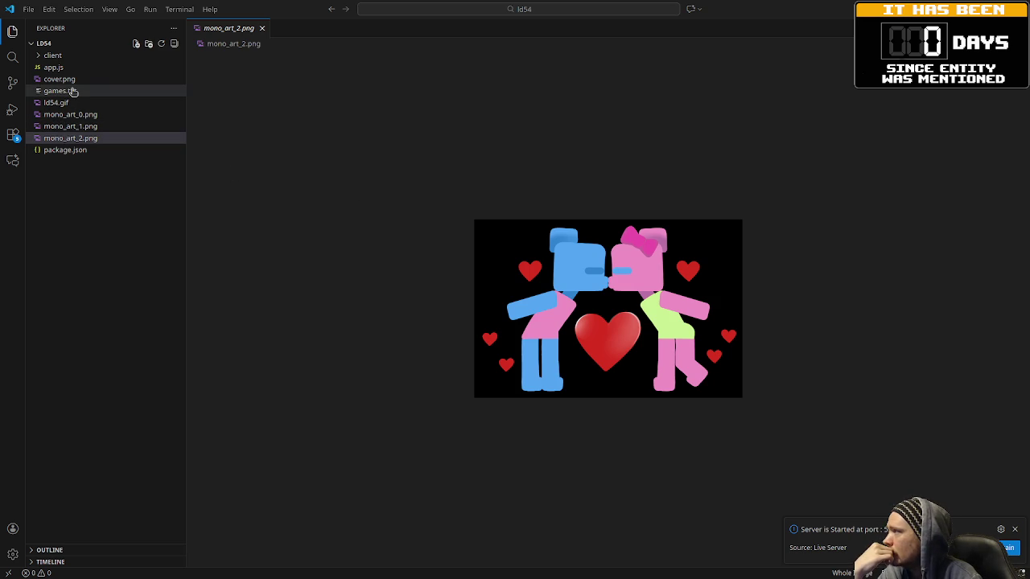
# Step: View games.txt's LD54 submission links, then go to the game's Ludum Dare page
pyautogui.click(73, 92)
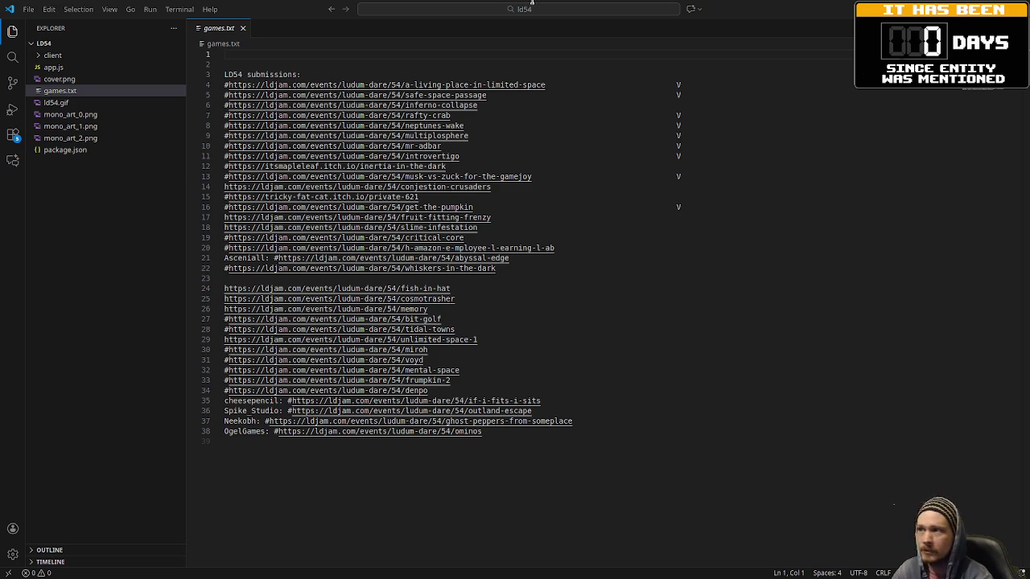
pyautogui.hotkey('alt', 'Tab')
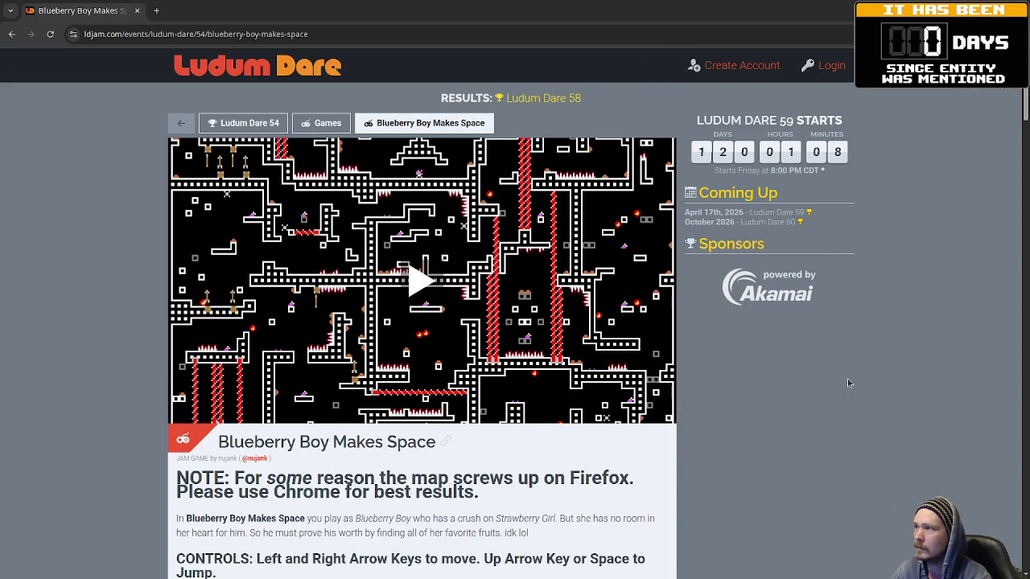
pyautogui.scroll(-2, 774, 390)
pyautogui.scroll(-2, 770, 385)
pyautogui.scroll(-1, 773, 375)
pyautogui.scroll(2, 774, 375)
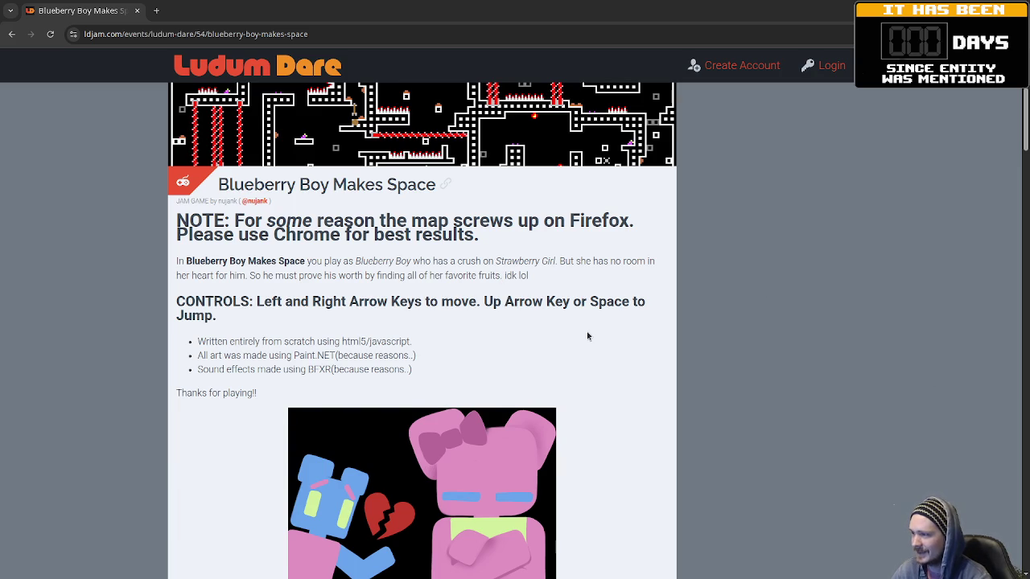
pyautogui.scroll(-3, 587, 336)
pyautogui.scroll(-3, 586, 347)
pyautogui.scroll(-1, 586, 347)
pyautogui.scroll(-1, 585, 346)
pyautogui.scroll(3, 587, 353)
pyautogui.scroll(2, 563, 379)
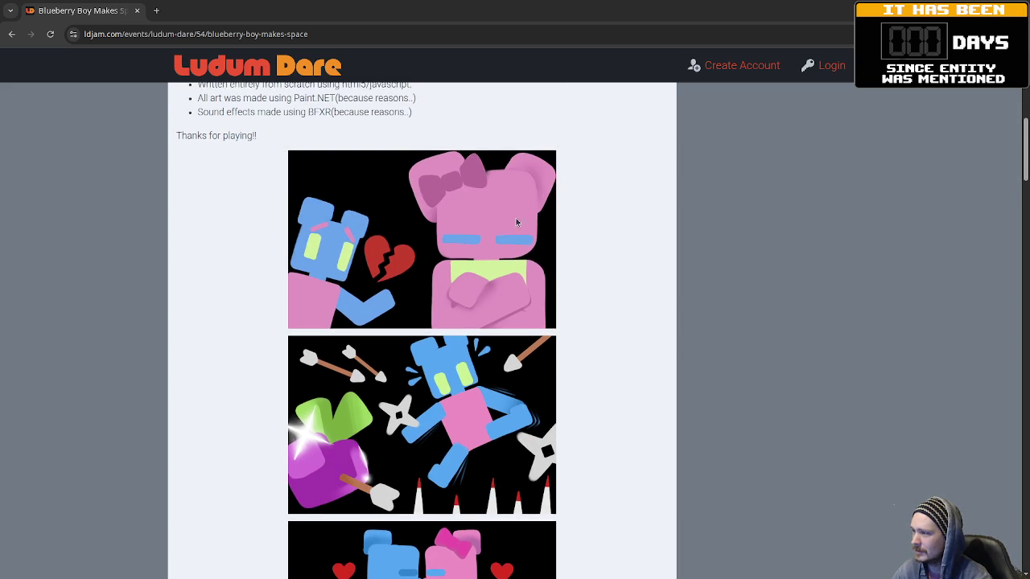
pyautogui.scroll(-3, 573, 363)
pyautogui.scroll(-2, 568, 368)
pyautogui.scroll(-1, 567, 370)
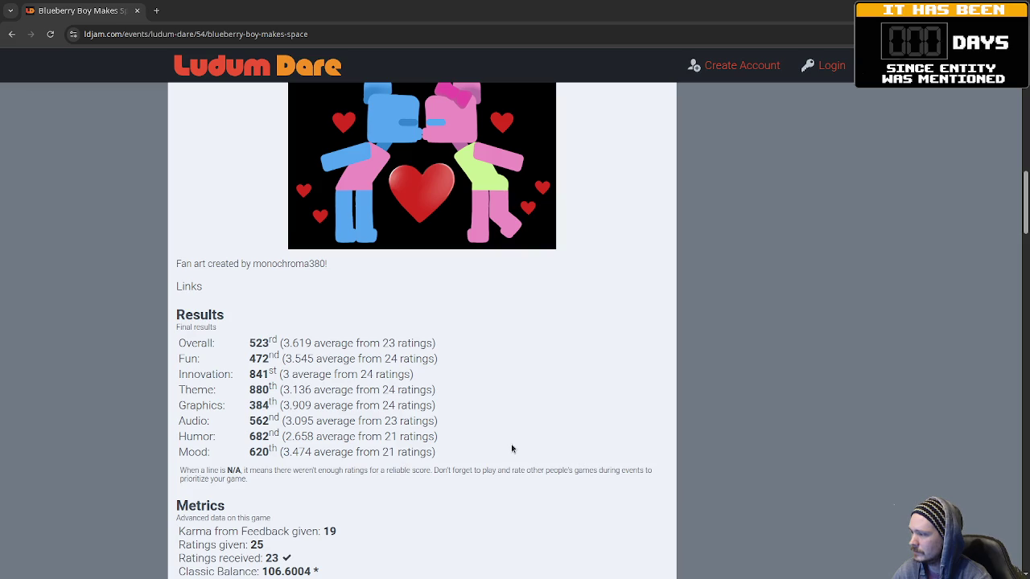
pyautogui.scroll(-1, 511, 448)
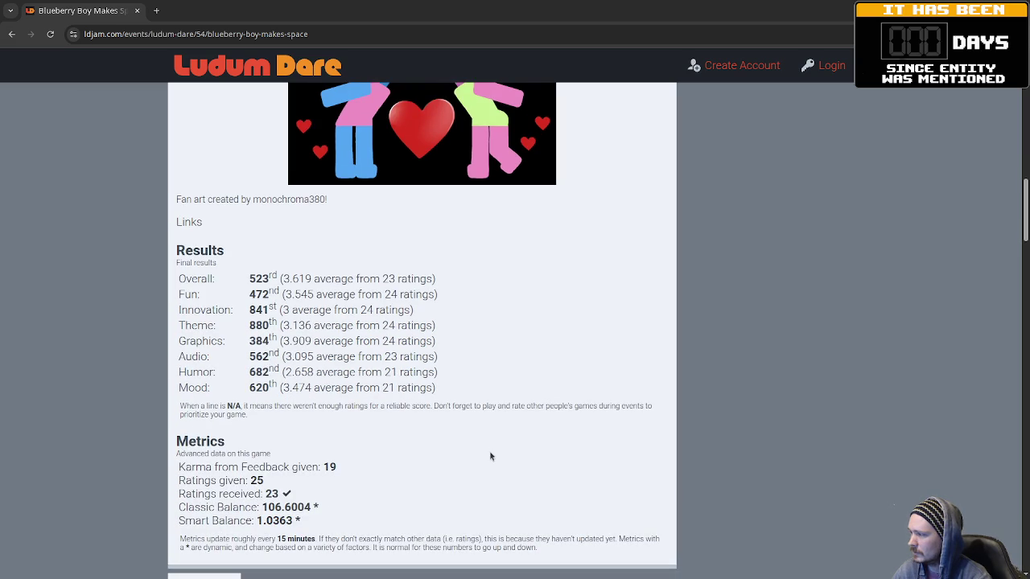
pyautogui.scroll(1, 486, 450)
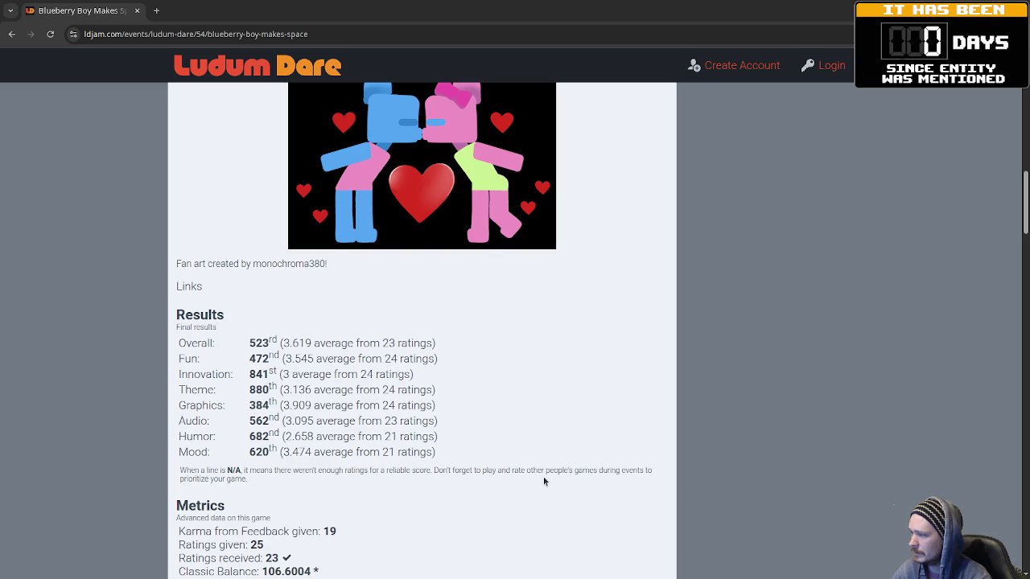
pyautogui.scroll(-1, 544, 481)
pyautogui.scroll(-2, 514, 477)
pyautogui.scroll(-3, 515, 477)
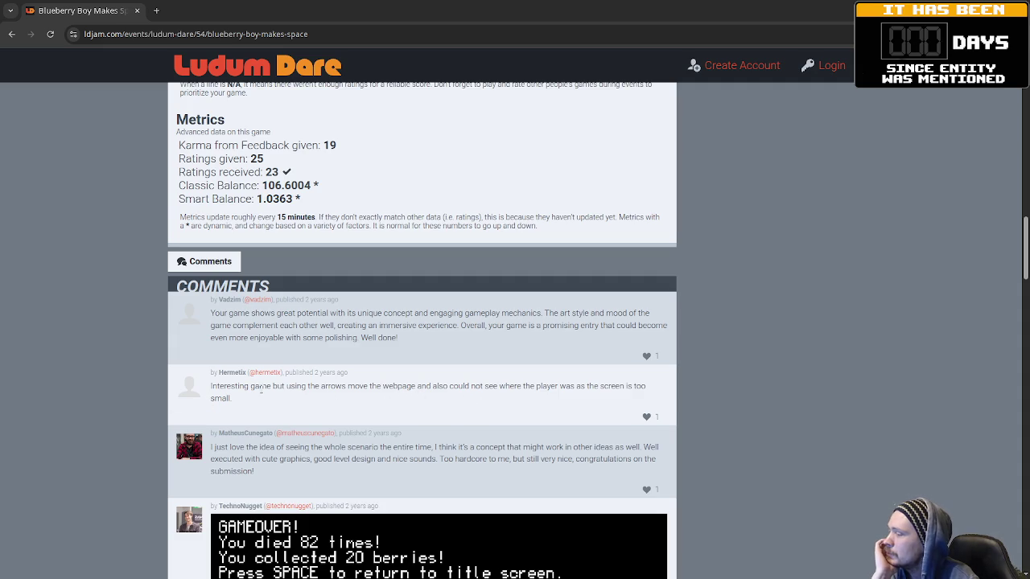
pyautogui.scroll(-3, 409, 446)
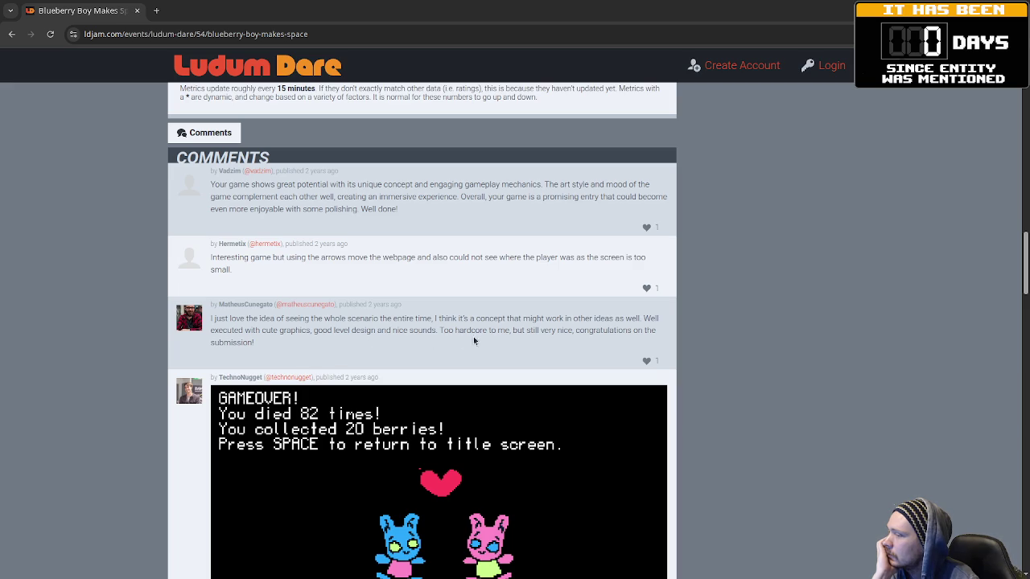
pyautogui.scroll(-3, 502, 343)
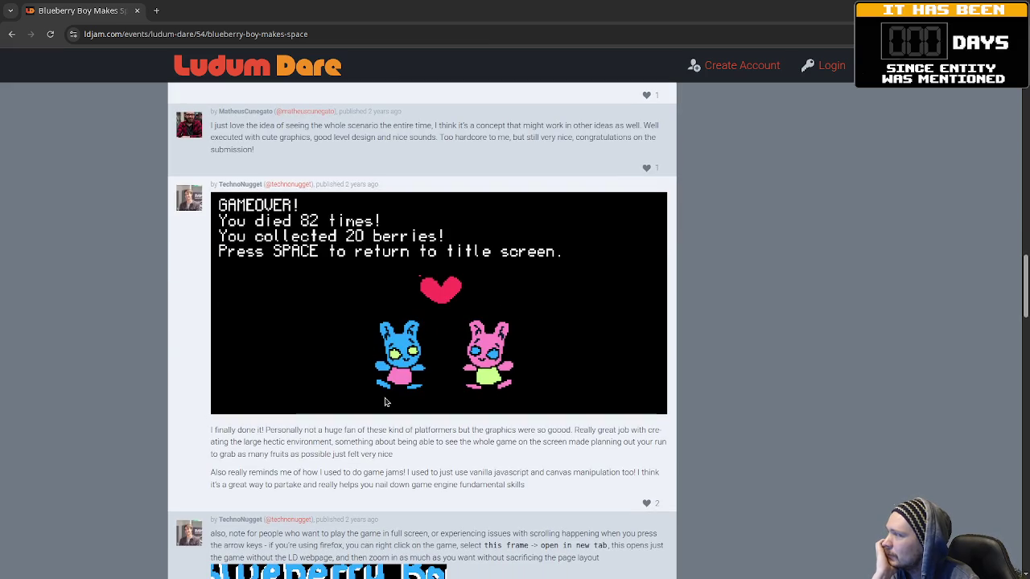
pyautogui.scroll(-3, 463, 356)
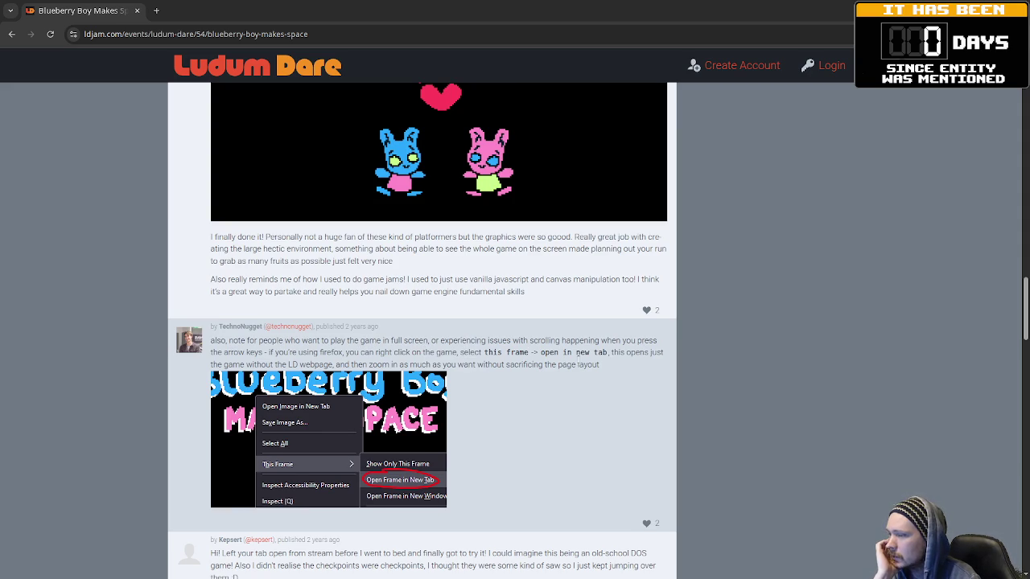
pyautogui.scroll(-2, 458, 413)
pyautogui.scroll(-1, 492, 411)
pyautogui.scroll(-1, 492, 411)
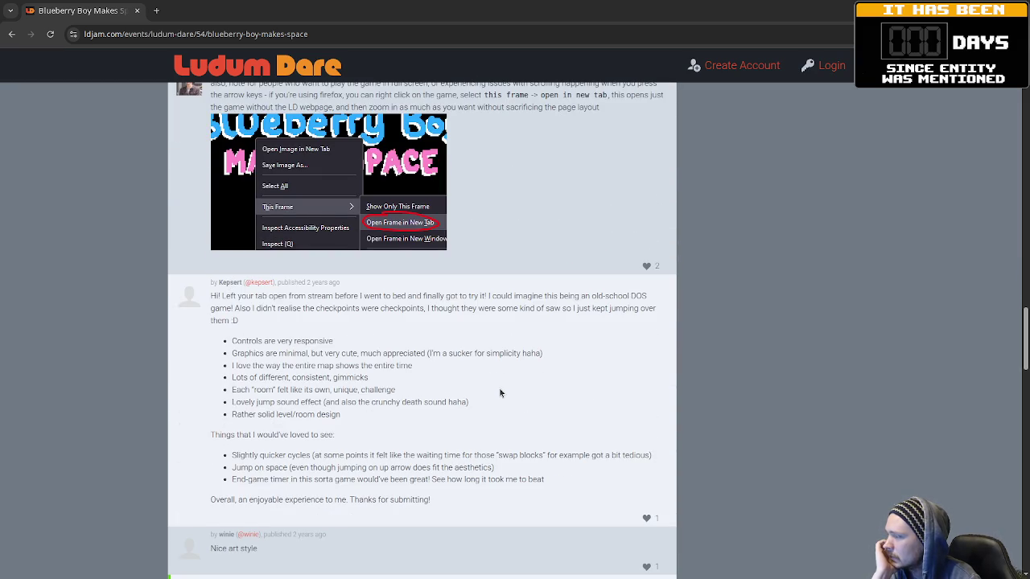
pyautogui.scroll(-3, 500, 393)
pyautogui.scroll(-3, 500, 393)
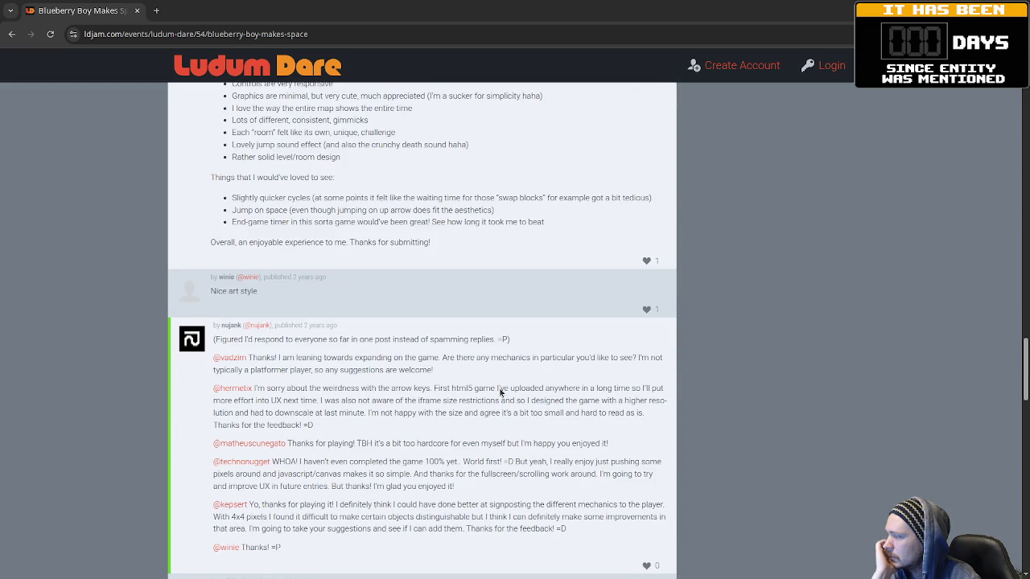
pyautogui.scroll(-3, 499, 393)
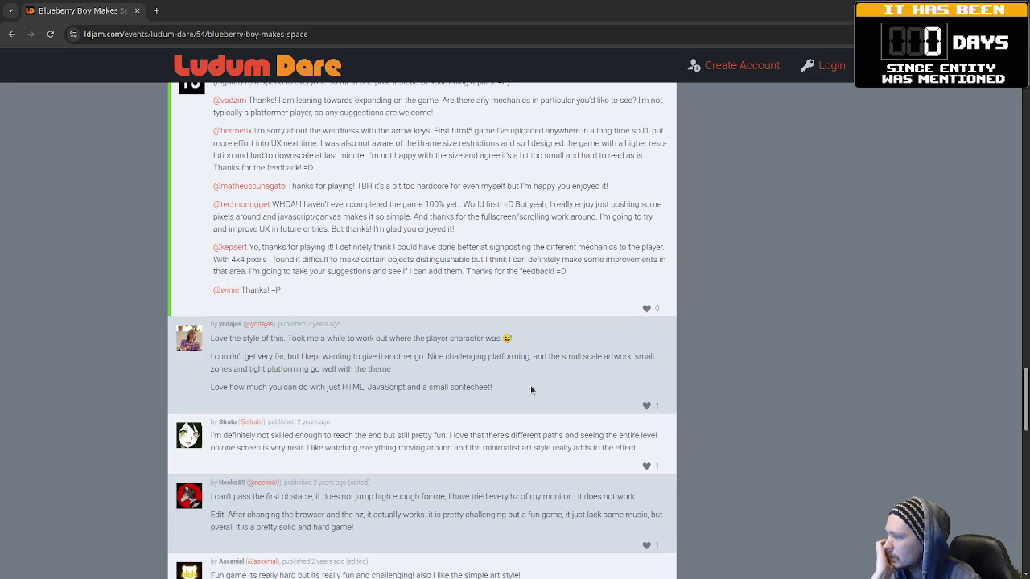
pyautogui.moveTo(530, 385); pyautogui.dragTo(205, 391)
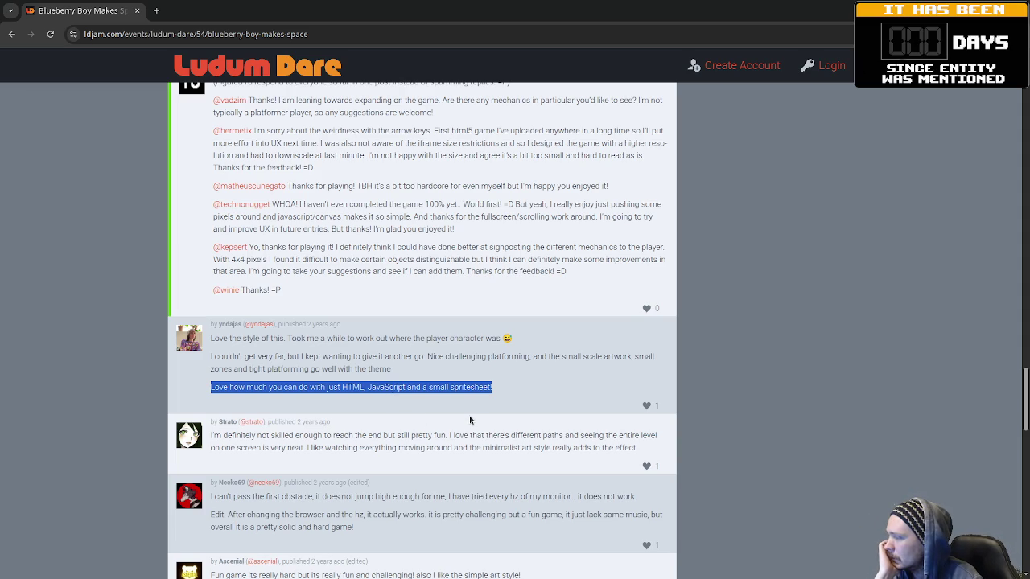
pyautogui.scroll(-4, 379, 465)
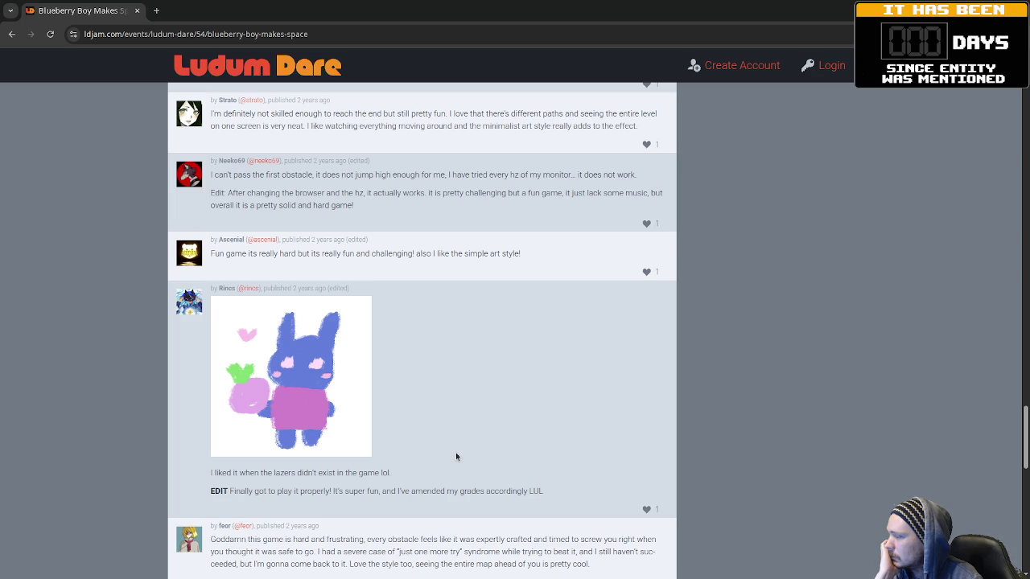
pyautogui.scroll(-3, 454, 453)
pyautogui.scroll(-3, 453, 454)
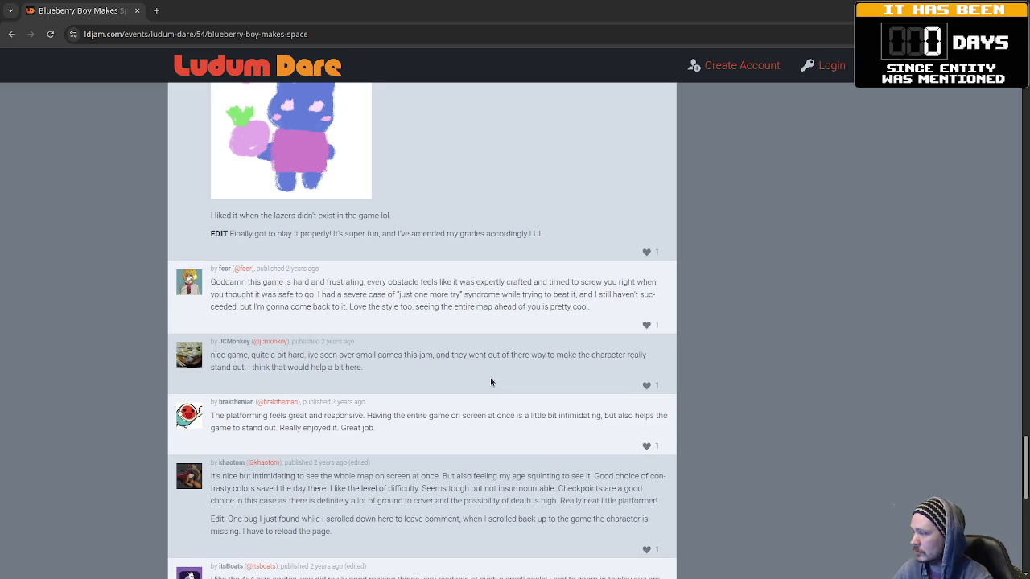
pyautogui.scroll(-1, 491, 381)
pyautogui.scroll(-1, 495, 384)
pyautogui.scroll(-1, 496, 387)
pyautogui.scroll(-2, 499, 391)
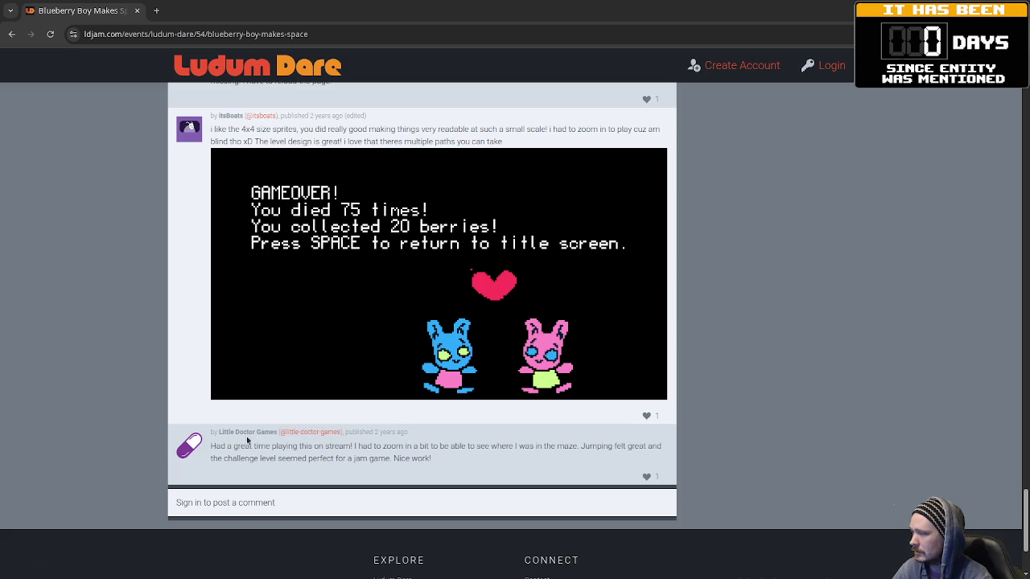
pyautogui.scroll(2, 321, 471)
pyautogui.doubleClick(234, 311)
pyautogui.scroll(2, 270, 370)
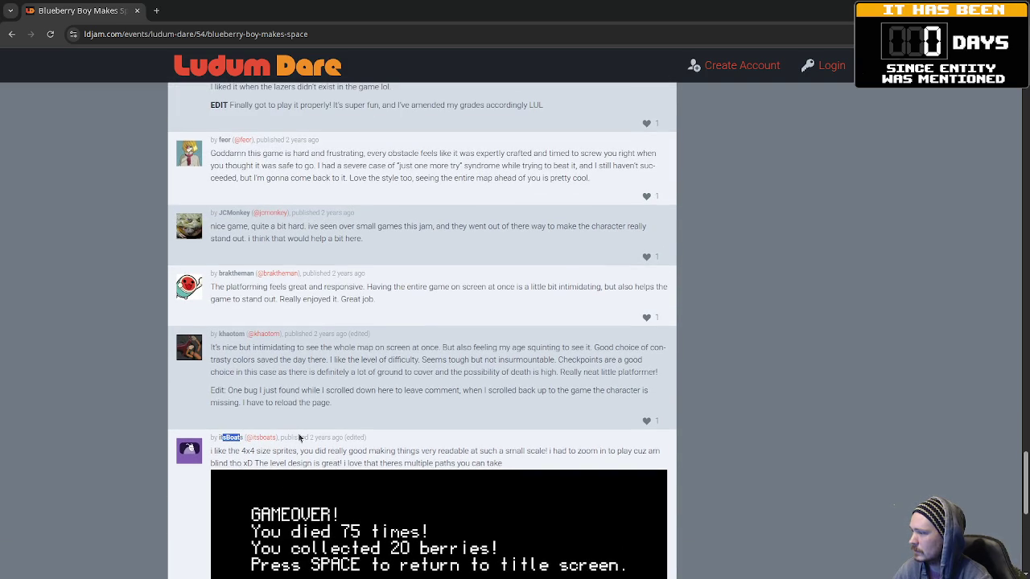
pyautogui.doubleClick(313, 437)
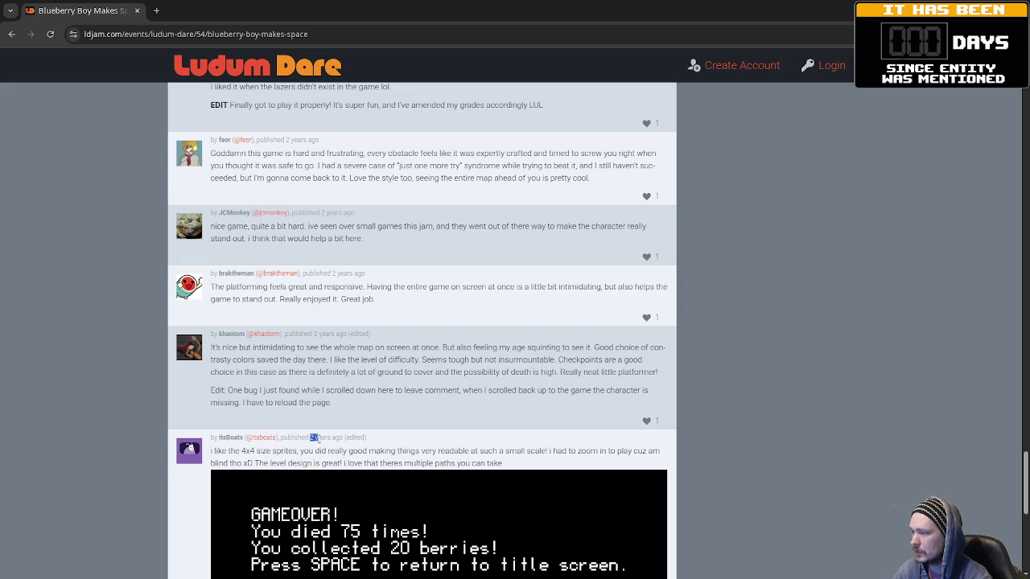
pyautogui.scroll(3, 322, 439)
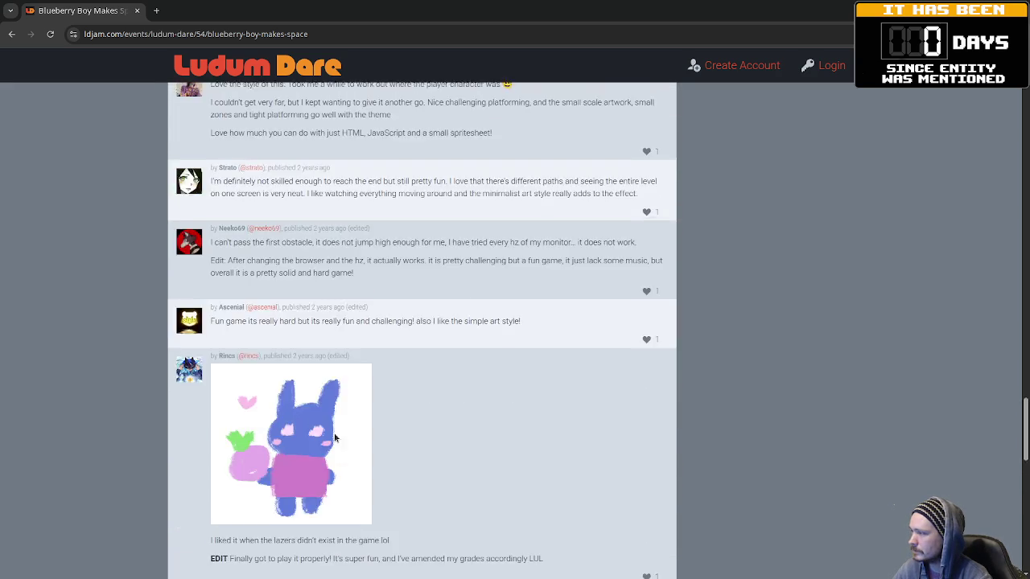
pyautogui.scroll(15, 332, 438)
pyautogui.rightClick(256, 527)
pyautogui.scroll(10, 510, 363)
pyautogui.scroll(10, 566, 391)
pyautogui.scroll(10, 565, 391)
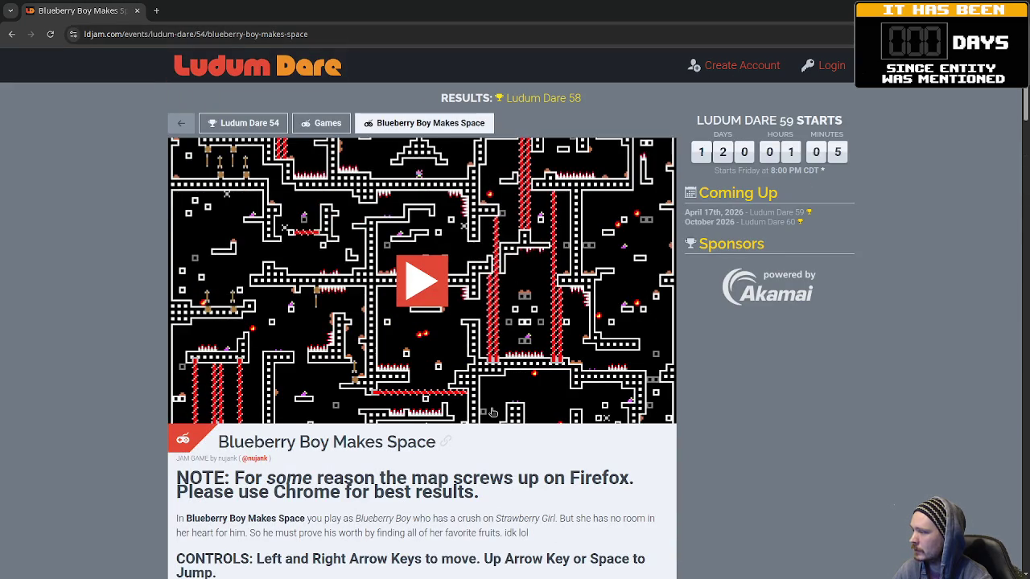
# Step: Skim to the end of the Blueberry Boy Makes Space credits and close the page
pyautogui.scroll(-3, 500, 425)
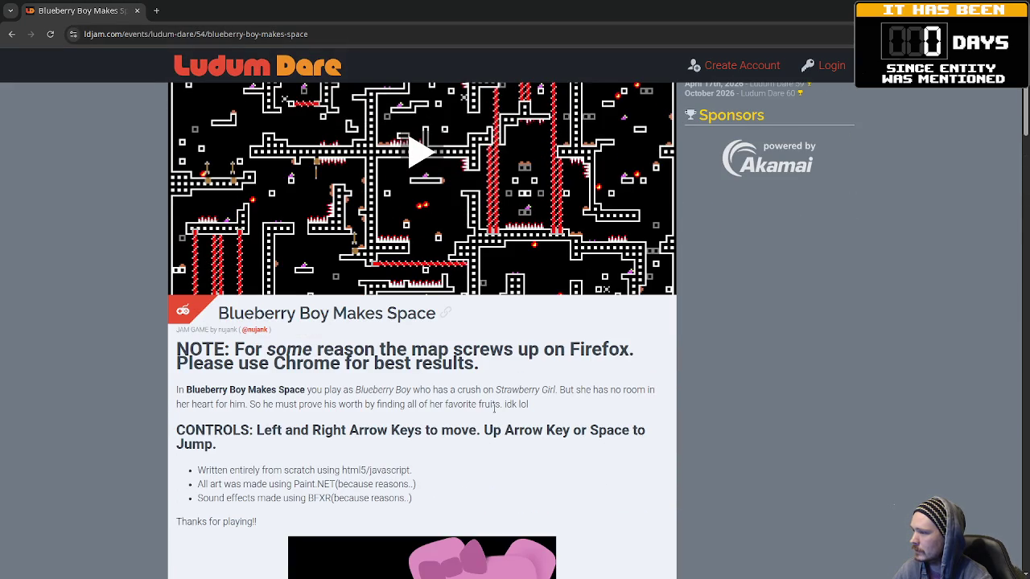
pyautogui.scroll(-3, 681, 475)
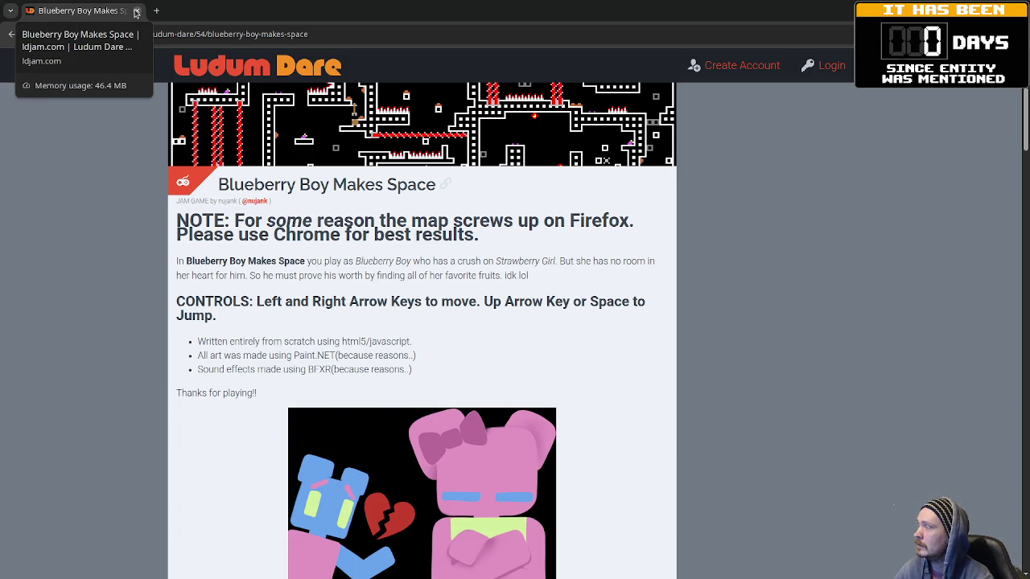
pyautogui.click(136, 11)
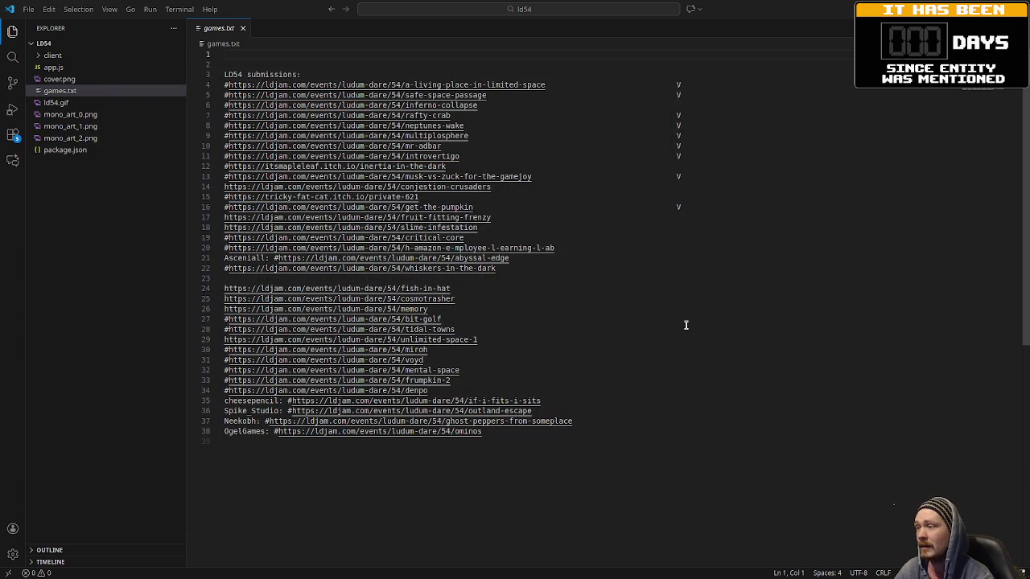
# Step: Browse app.js and the client folder of ld54, then open src/main.js
pyautogui.hotkey('ctrl', 'shift', 'e')
pyautogui.click(56, 68)
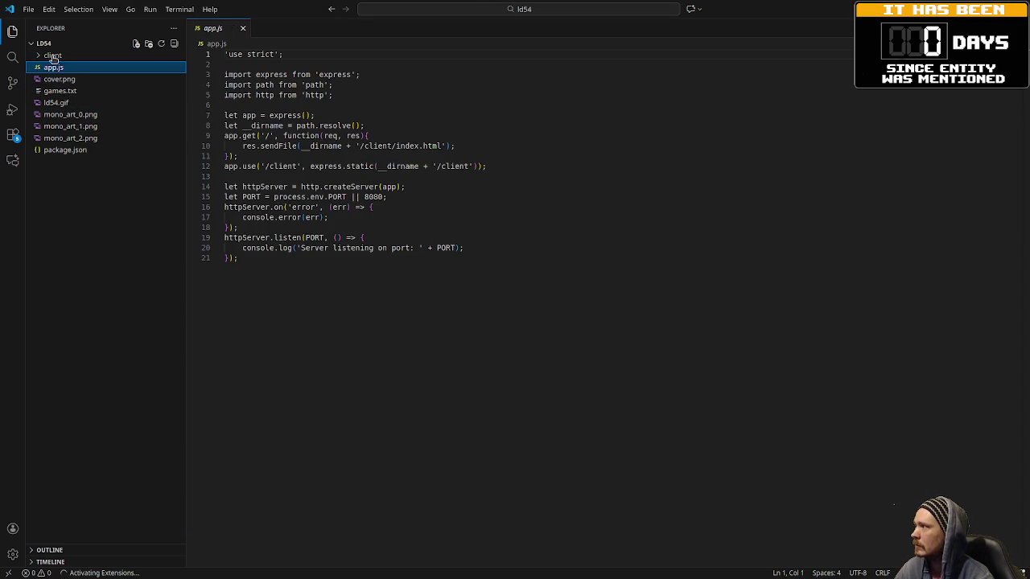
pyautogui.click(39, 56)
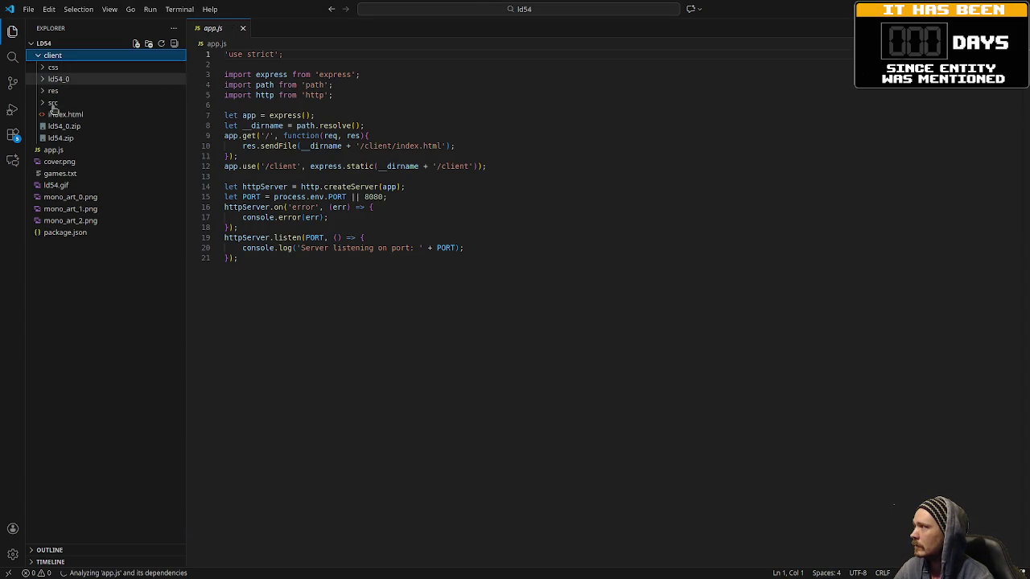
pyautogui.click(44, 103)
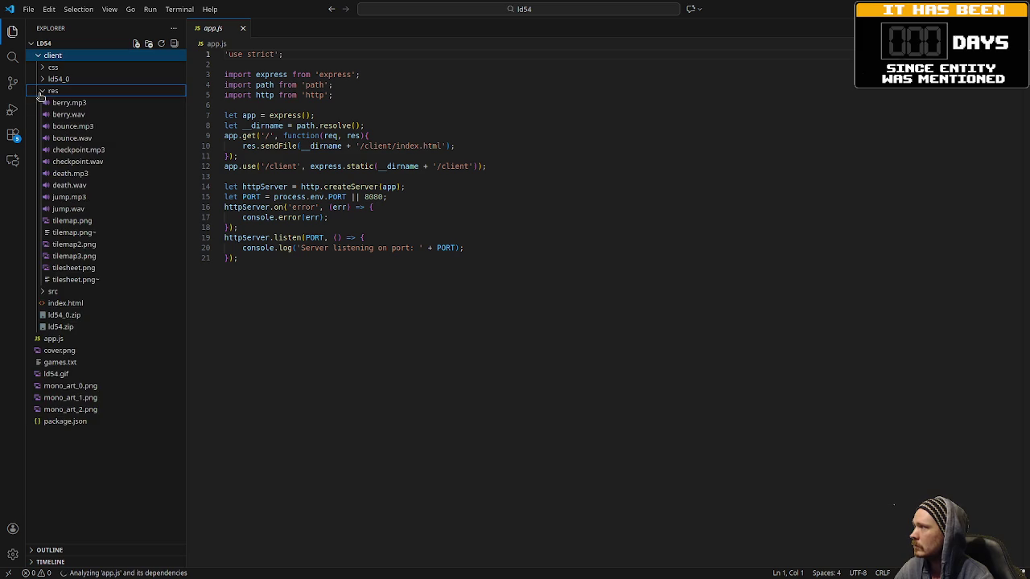
pyautogui.click(43, 103)
pyautogui.click(44, 103)
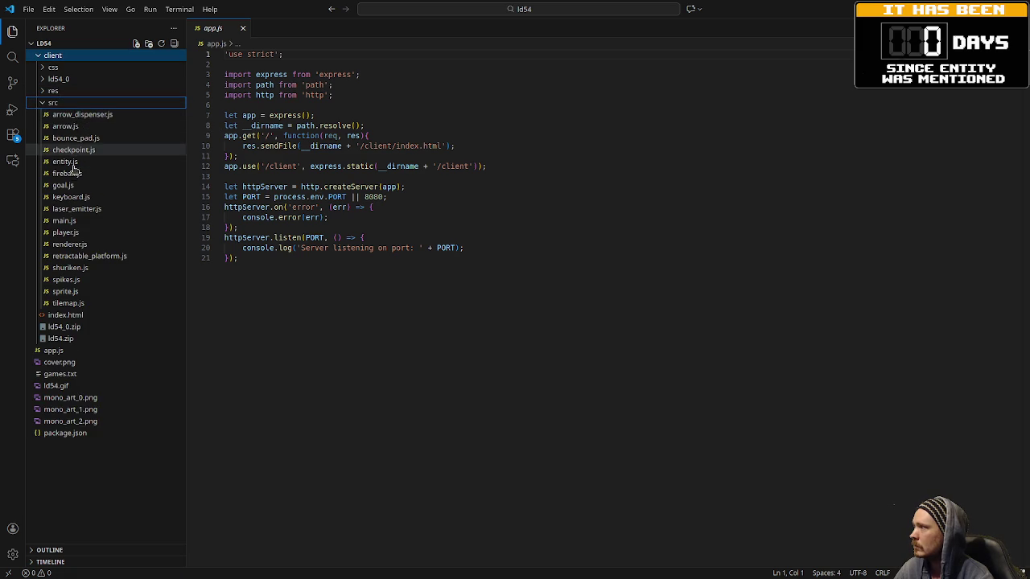
pyautogui.click(63, 220)
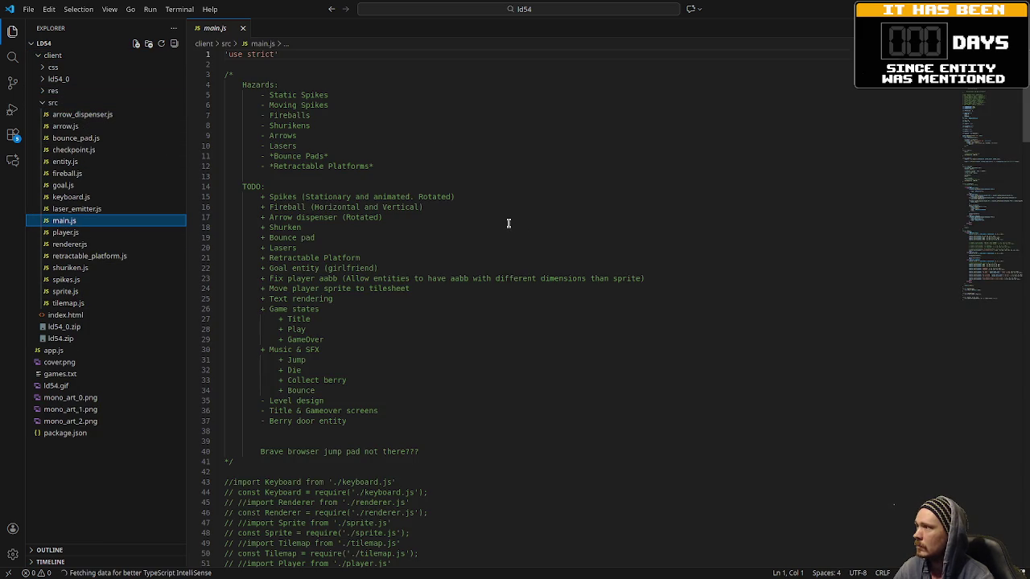
# Step: Read through main.js from top to bottom, then open entity.js
pyautogui.scroll(-3, 503, 252)
pyautogui.scroll(-5, 498, 248)
pyautogui.scroll(-5, 499, 255)
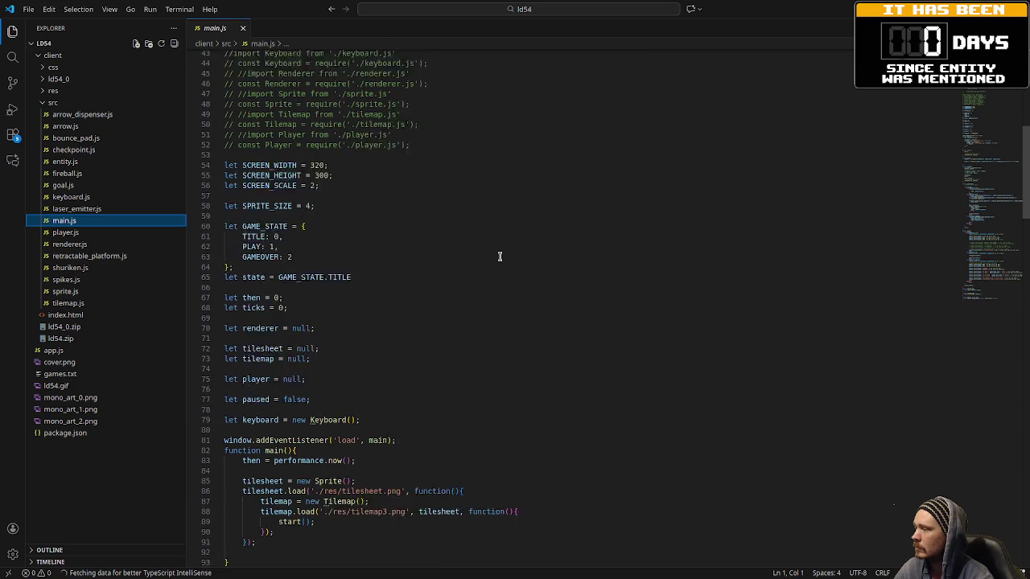
pyautogui.scroll(-1, 496, 253)
pyautogui.scroll(-3, 350, 322)
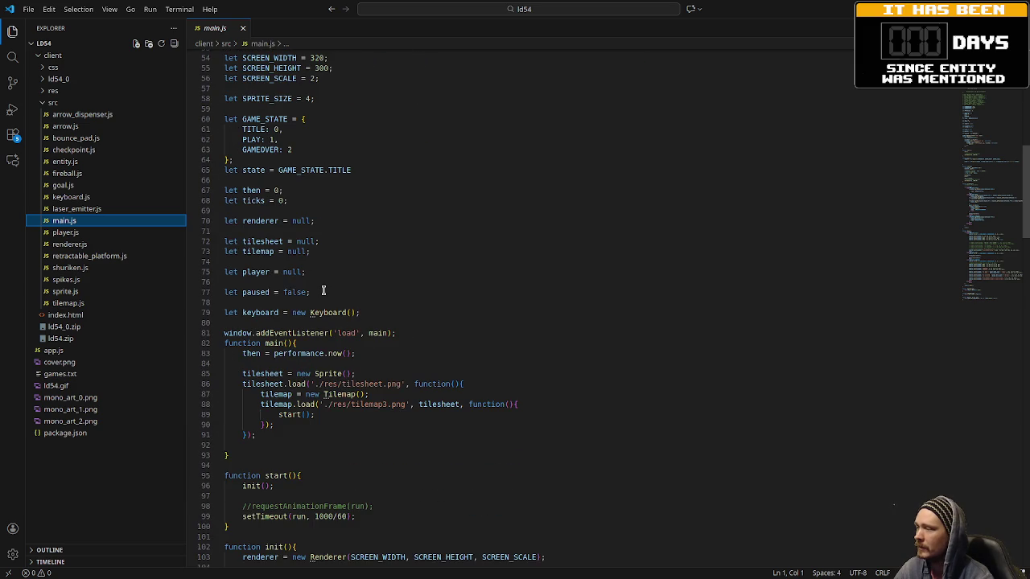
pyautogui.scroll(-3, 340, 299)
pyautogui.scroll(-2, 363, 311)
pyautogui.scroll(-2, 360, 308)
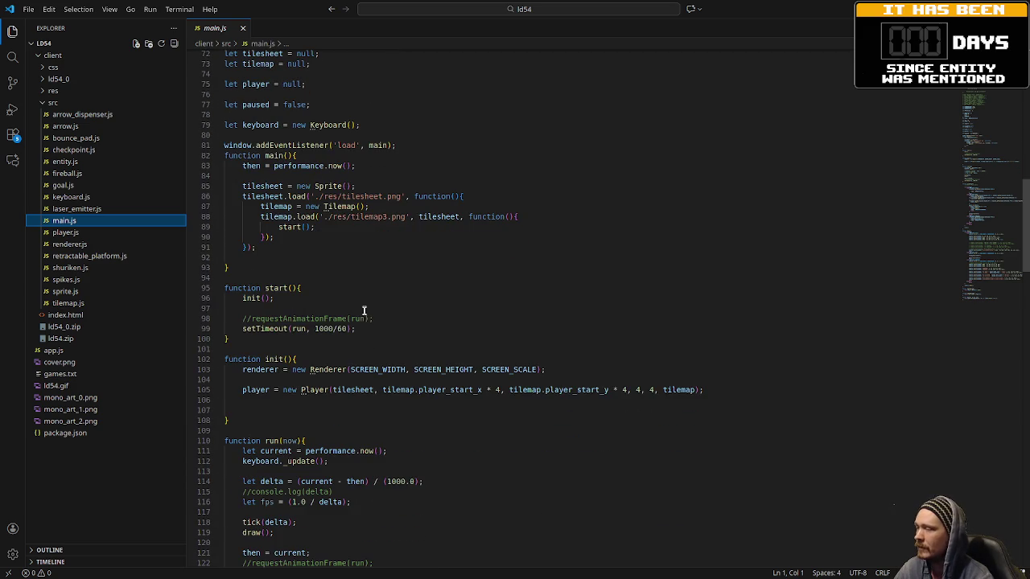
pyautogui.scroll(-2, 354, 303)
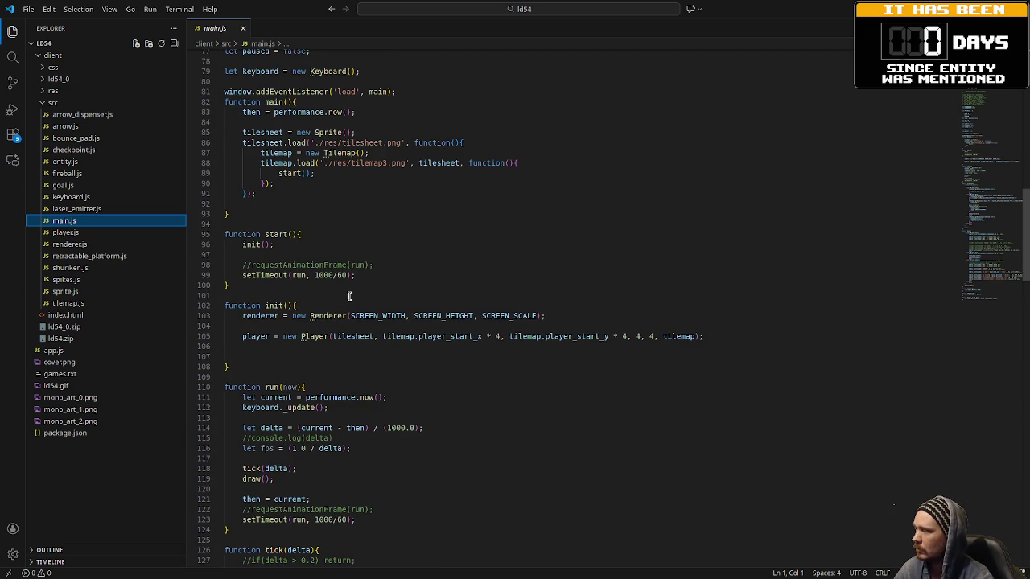
pyautogui.scroll(-2, 354, 299)
pyautogui.scroll(-2, 354, 298)
pyautogui.scroll(-3, 402, 300)
pyautogui.scroll(-3, 463, 301)
pyautogui.scroll(-2, 462, 301)
pyautogui.scroll(-2, 460, 303)
pyautogui.scroll(-7, 460, 303)
pyautogui.scroll(-4, 459, 302)
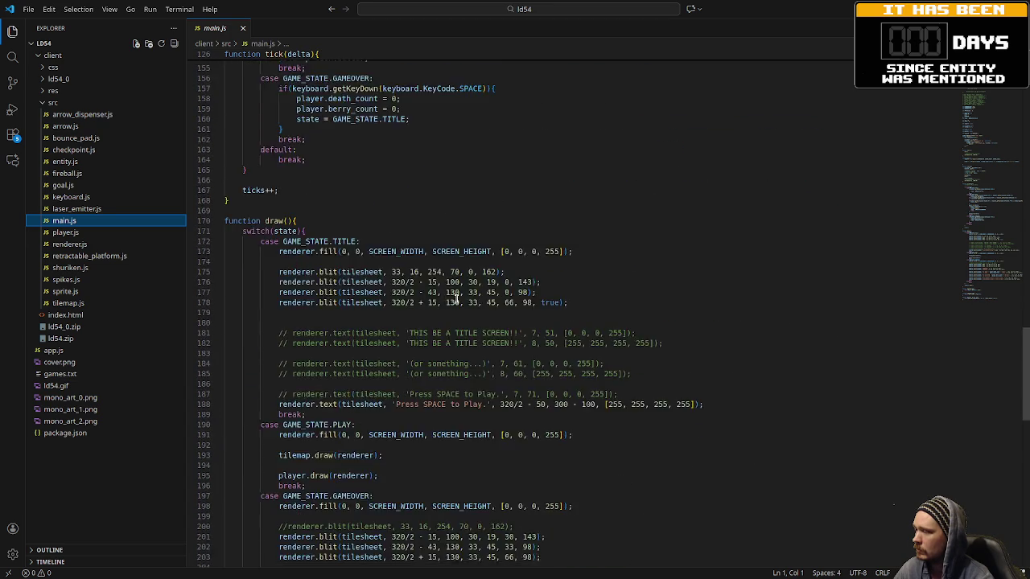
pyautogui.scroll(-8, 455, 301)
pyautogui.scroll(-1, 453, 300)
pyautogui.scroll(-5, 453, 299)
pyautogui.scroll(3, 450, 299)
pyautogui.scroll(2, 450, 299)
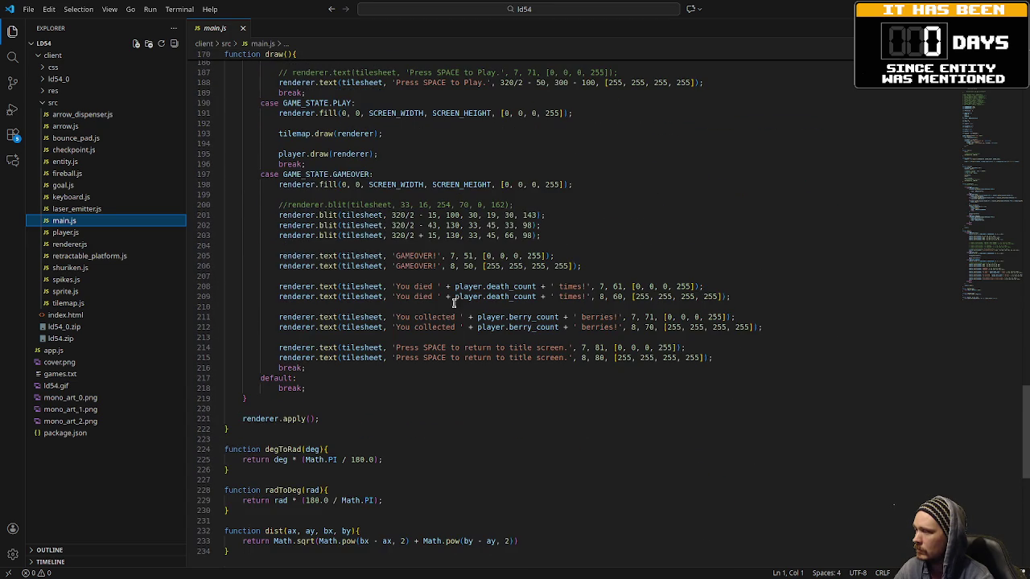
pyautogui.click(66, 161)
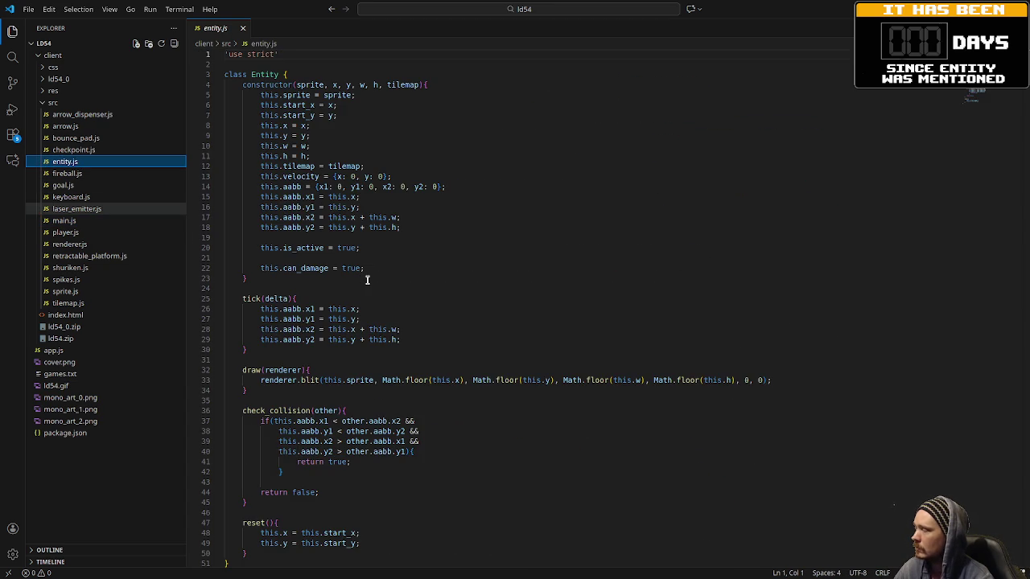
# Step: Glance over entity.js, then open tilemap.js
pyautogui.scroll(-4, 383, 287)
pyautogui.scroll(2, 382, 287)
pyautogui.scroll(2, 383, 288)
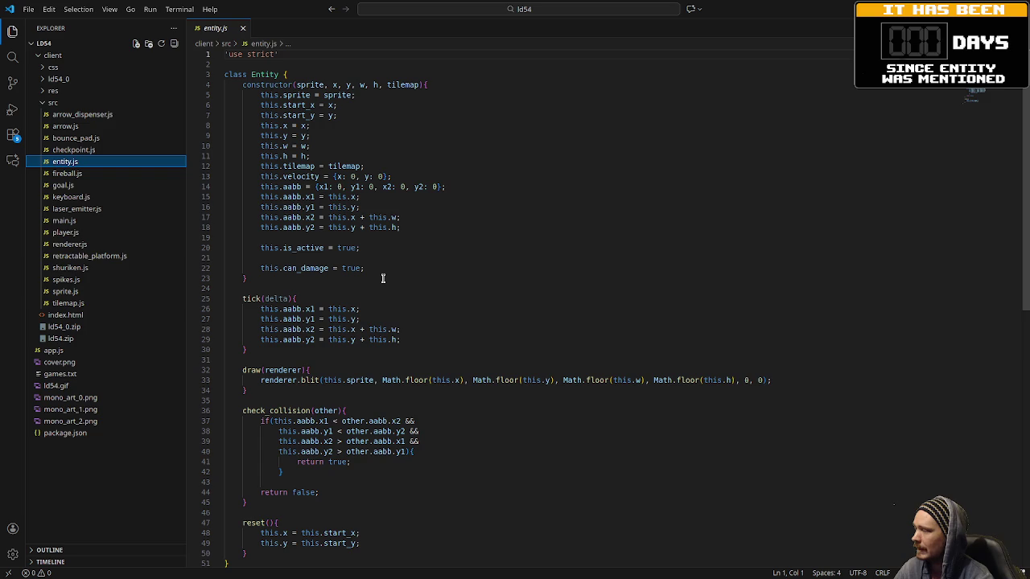
pyautogui.click(67, 303)
# Step: Read through tilemap.js, then switch to the ld54 folder in Files
pyautogui.scroll(-2, 471, 316)
pyautogui.scroll(-5, 471, 319)
pyautogui.scroll(-2, 470, 318)
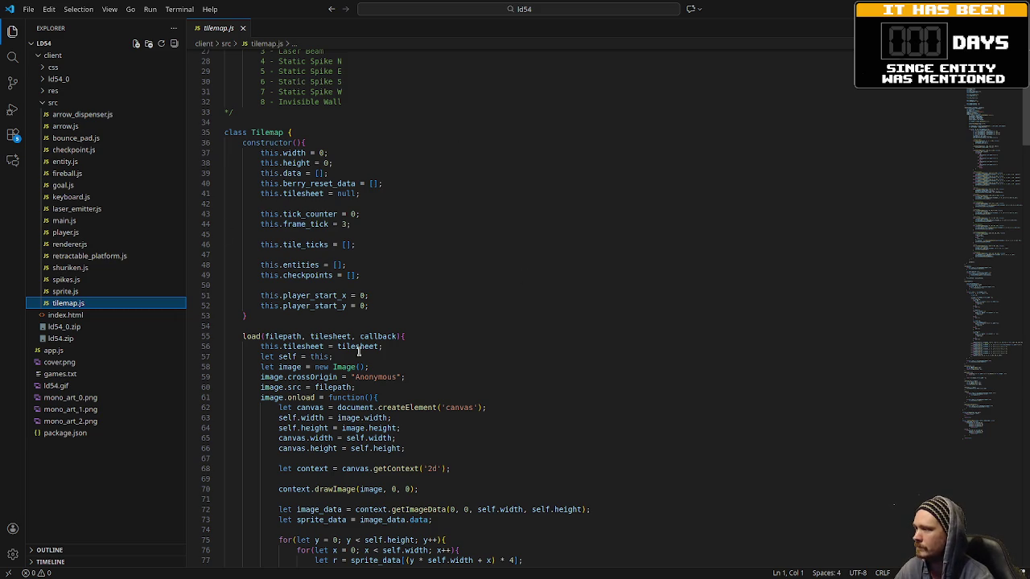
pyautogui.scroll(-3, 448, 373)
pyautogui.scroll(-4, 467, 381)
pyautogui.scroll(-5, 466, 380)
pyautogui.scroll(-4, 467, 381)
pyautogui.scroll(-7, 468, 382)
pyautogui.scroll(-7, 472, 384)
pyautogui.scroll(-7, 476, 386)
pyautogui.scroll(-8, 478, 386)
pyautogui.scroll(-6, 478, 386)
pyautogui.scroll(-5, 479, 387)
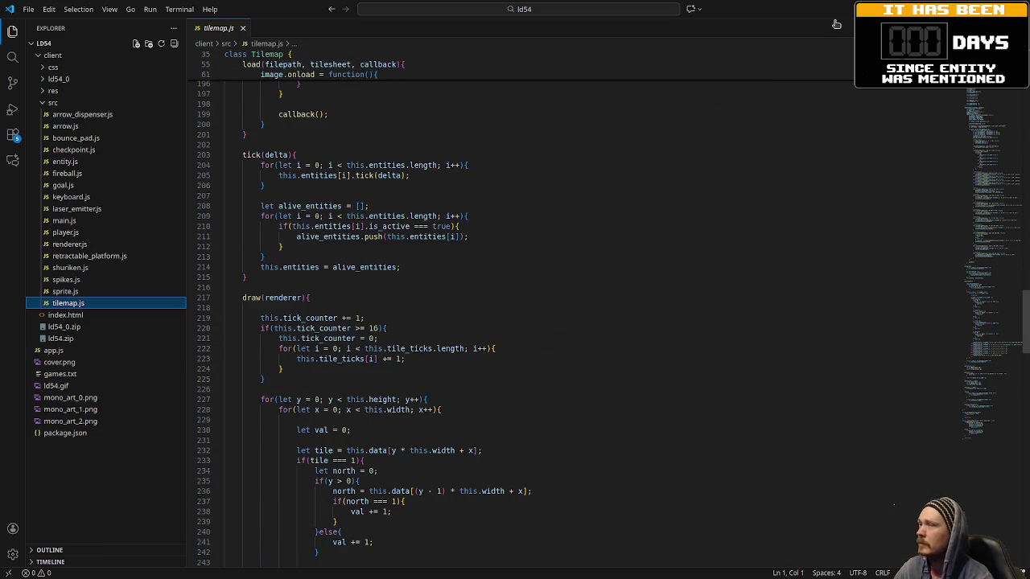
pyautogui.hotkey('alt', 'Tab')
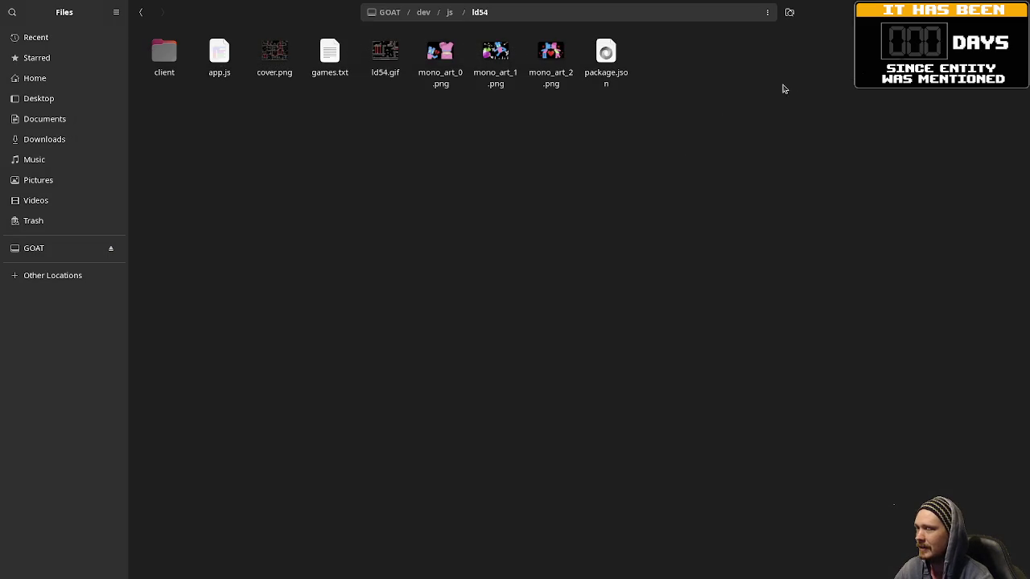
# Step: Switch to mock.aseprite, pan right and down across the sprites, then bring up the notes
pyautogui.hotkey('alt', 'Tab')
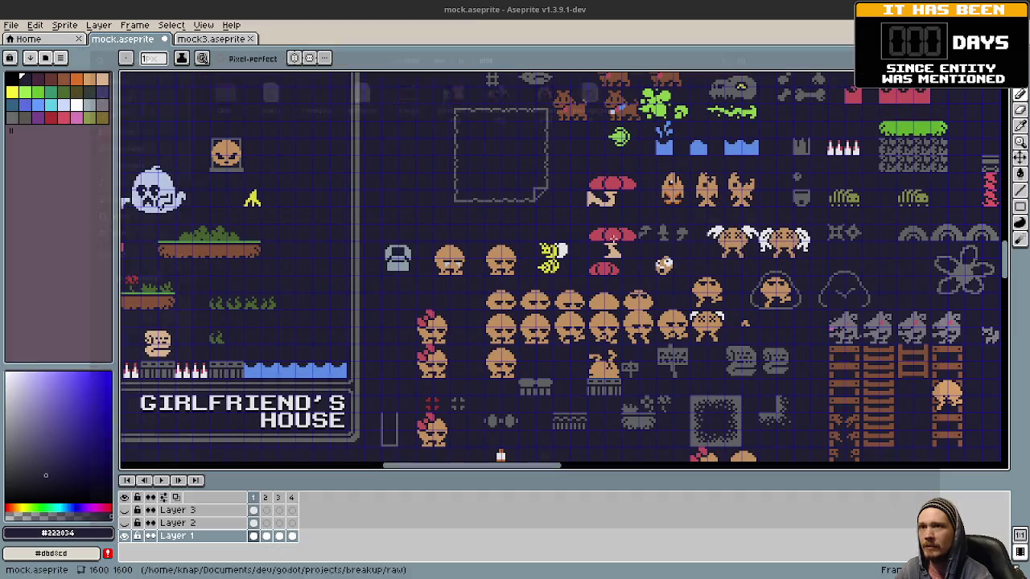
pyautogui.scroll(1, 515, 266)
pyautogui.scroll(-2, 555, 258)
pyautogui.scroll(1, 644, 274)
pyautogui.scroll(1, 736, 283)
pyautogui.moveTo(736, 284)
pyautogui.mouseDown()
pyautogui.moveTo(544, 278)
pyautogui.moveTo(567, 275)
pyautogui.mouseUp()
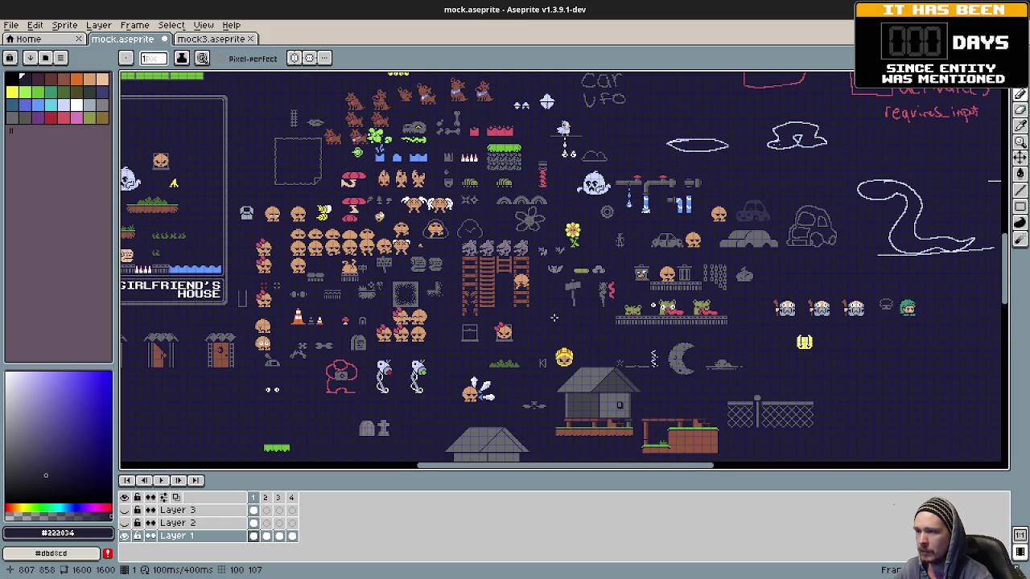
pyautogui.moveTo(553, 318); pyautogui.dragTo(547, 289)
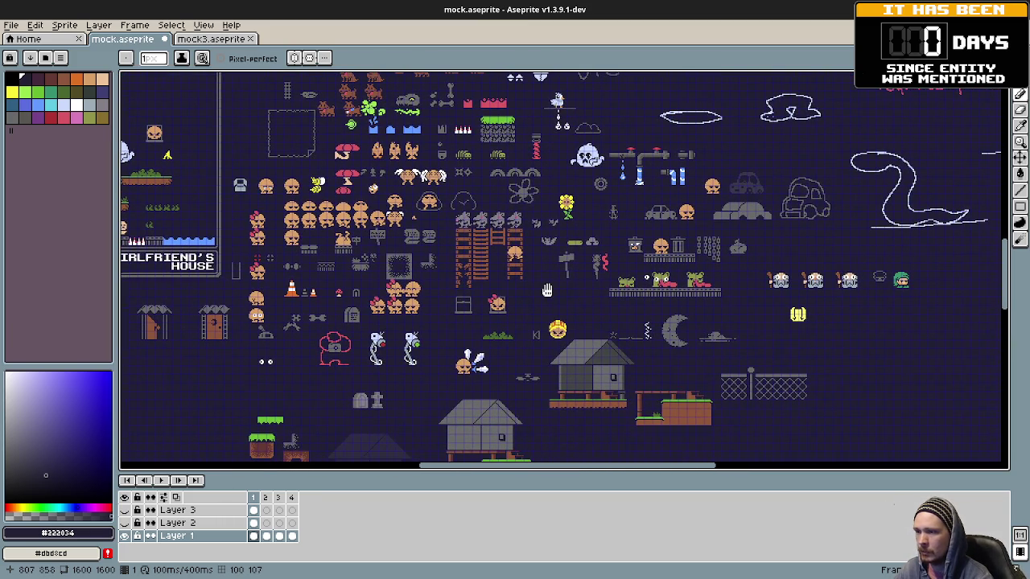
pyautogui.hotkey('alt', 'Tab')
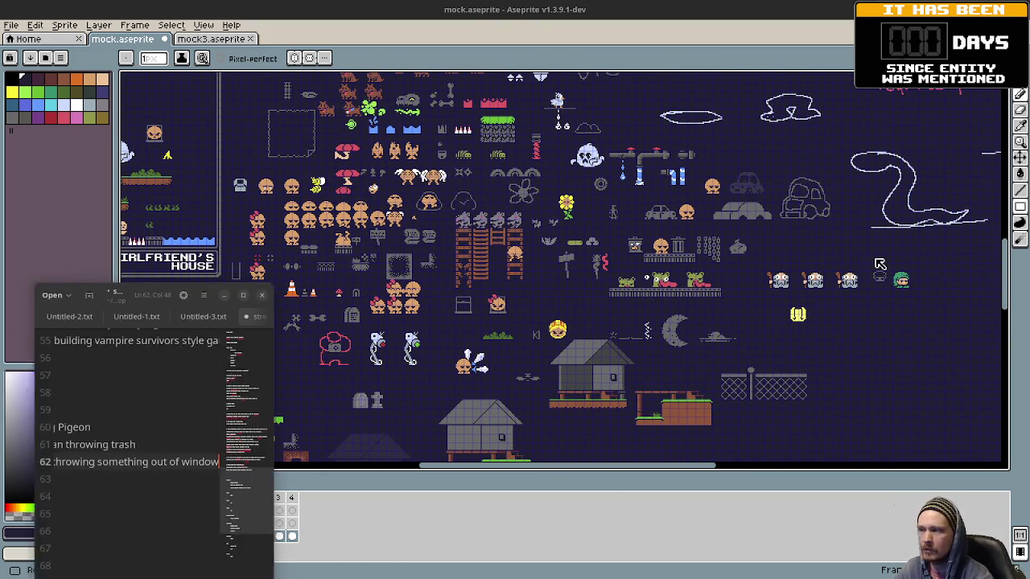
# Step: Move and enlarge the notes window at the upper left beside the sprite sheet
pyautogui.moveTo(202, 294)
pyautogui.mouseDown()
pyautogui.moveTo(133, 51)
pyautogui.moveTo(153, 53)
pyautogui.mouseUp()
pyautogui.click(105, 444)
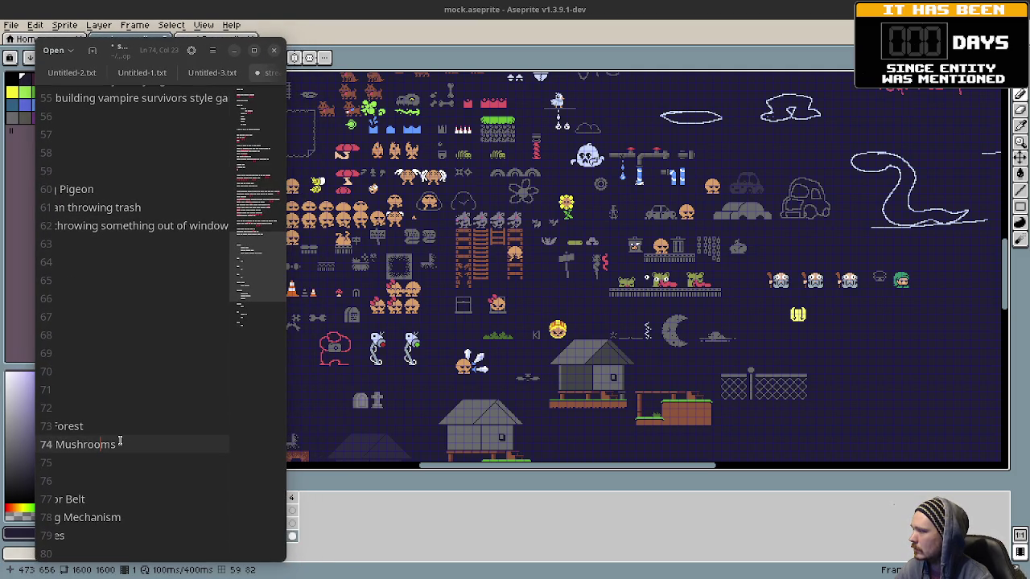
pyautogui.moveTo(105, 444); pyautogui.dragTo(53, 426)
pyautogui.click(200, 390)
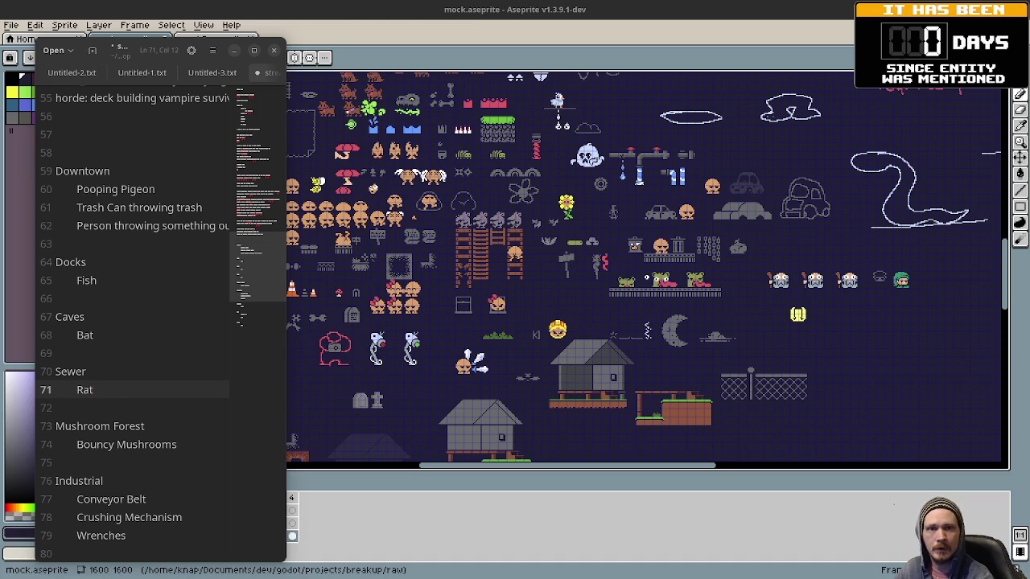
pyautogui.press('super')
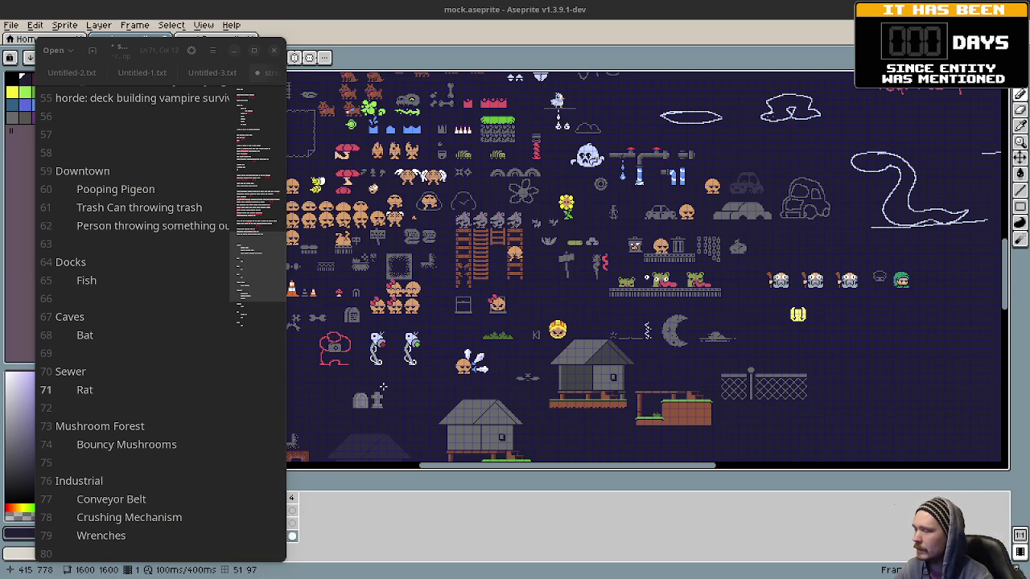
# Step: Pan the sprite sheet to show the sketches above the sprites
pyautogui.moveTo(583, 286)
pyautogui.mouseDown()
pyautogui.moveTo(736, 133)
pyautogui.moveTo(508, 304)
pyautogui.mouseUp()
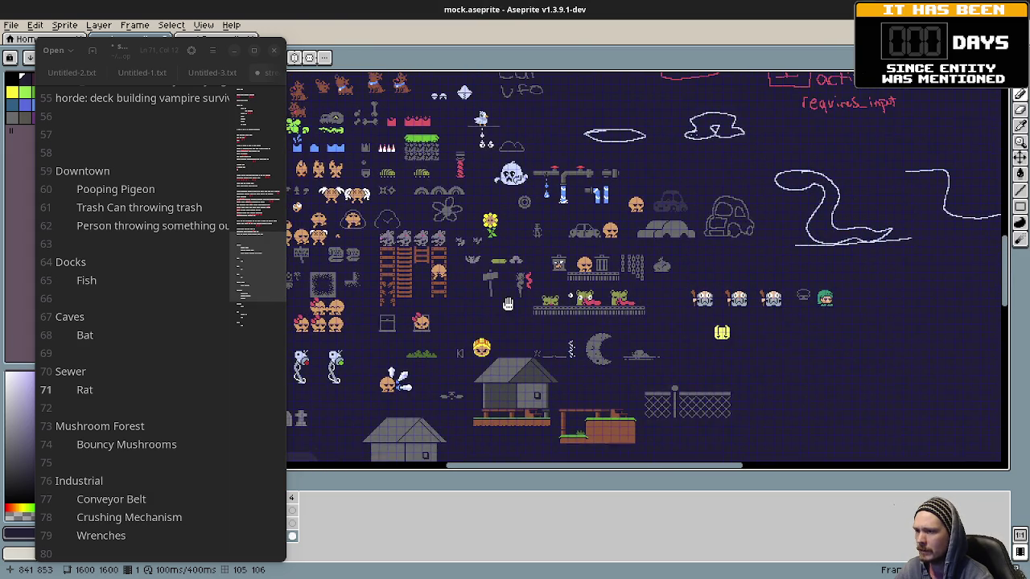
pyautogui.moveTo(507, 303)
pyautogui.mouseDown()
pyautogui.moveTo(705, 319)
pyautogui.moveTo(658, 346)
pyautogui.moveTo(545, 345)
pyautogui.mouseUp()
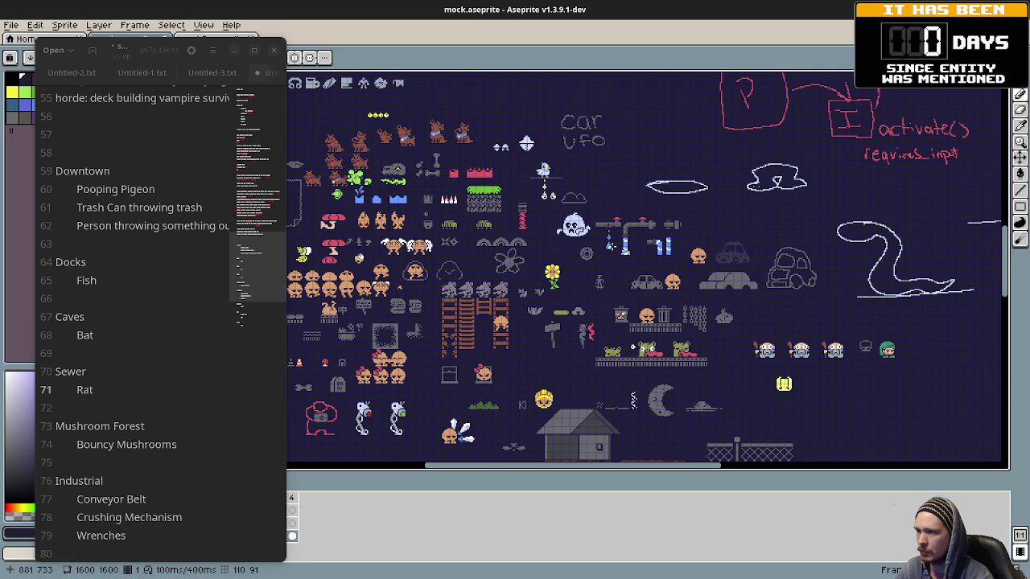
pyautogui.scroll(3, 640, 236)
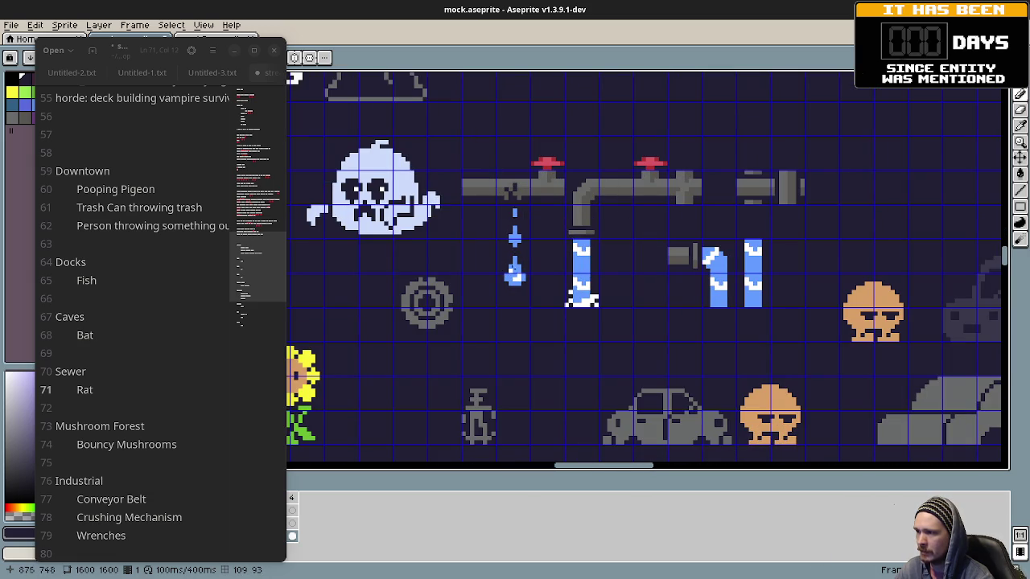
# Step: Zoom out from the green pipe close-up and pan over the village and house area
pyautogui.scroll(-1, 88, 439)
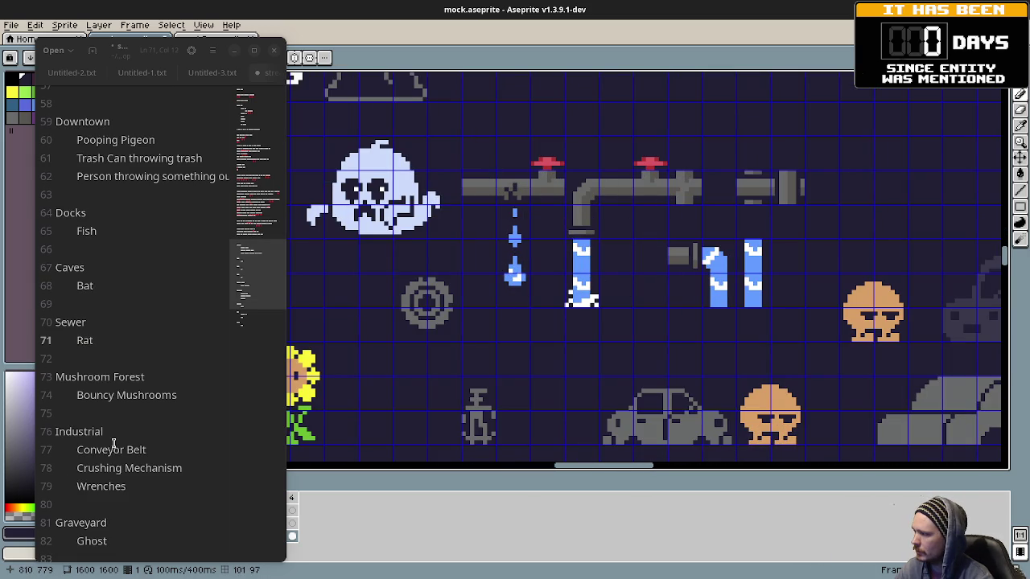
pyautogui.scroll(-1, 680, 306)
pyautogui.scroll(-1, 680, 306)
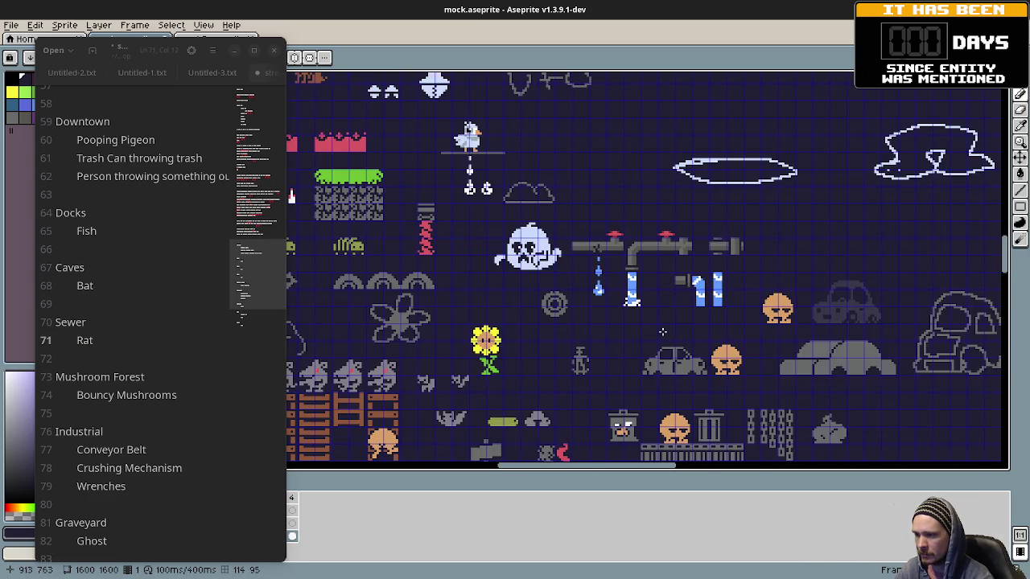
pyautogui.scroll(-1, 679, 306)
pyautogui.scroll(1, 695, 217)
pyautogui.scroll(1, 696, 217)
pyautogui.moveTo(695, 217)
pyautogui.mouseDown()
pyautogui.moveTo(622, 266)
pyautogui.moveTo(678, 395)
pyautogui.mouseUp()
pyautogui.moveTo(628, 282); pyautogui.dragTo(643, 378)
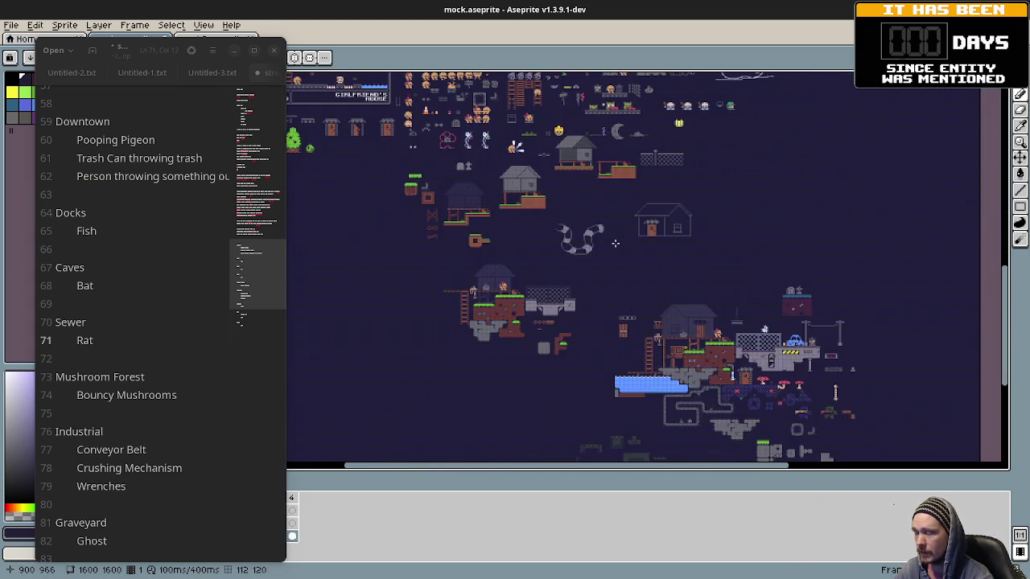
# Step: Pan up to reveal the tilesets and sprite sheet above the level map
pyautogui.scroll(-1, 643, 378)
pyautogui.scroll(3, 643, 378)
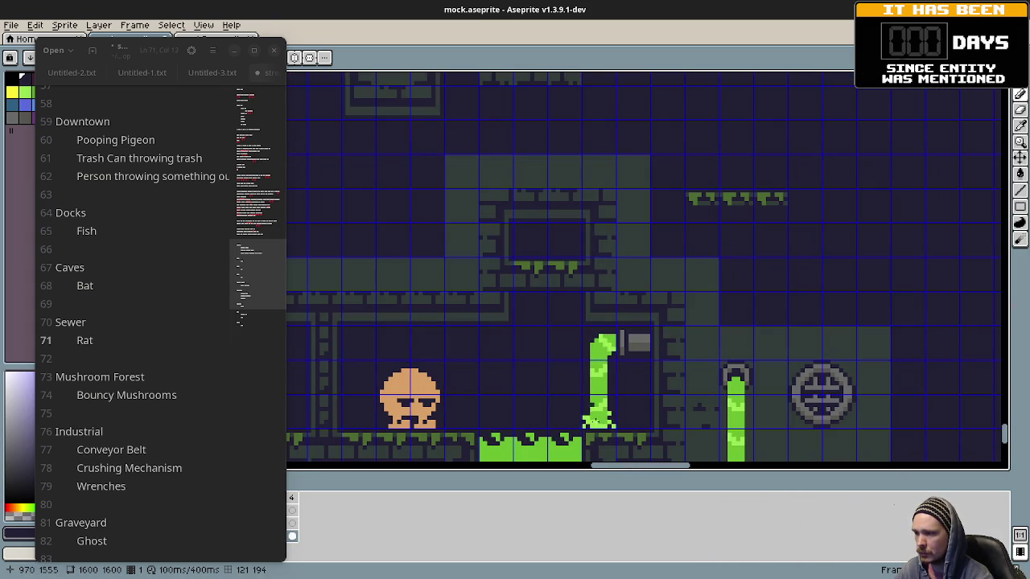
pyautogui.scroll(-5, 632, 402)
pyautogui.moveTo(540, 164); pyautogui.dragTo(604, 357)
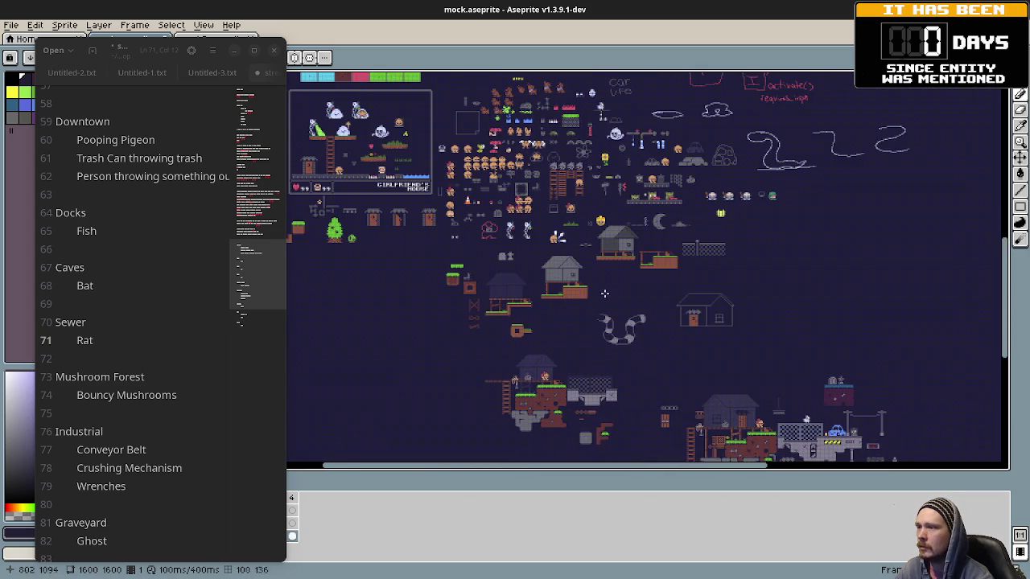
pyautogui.moveTo(602, 165)
pyautogui.mouseDown()
pyautogui.moveTo(658, 291)
pyautogui.moveTo(636, 353)
pyautogui.mouseUp()
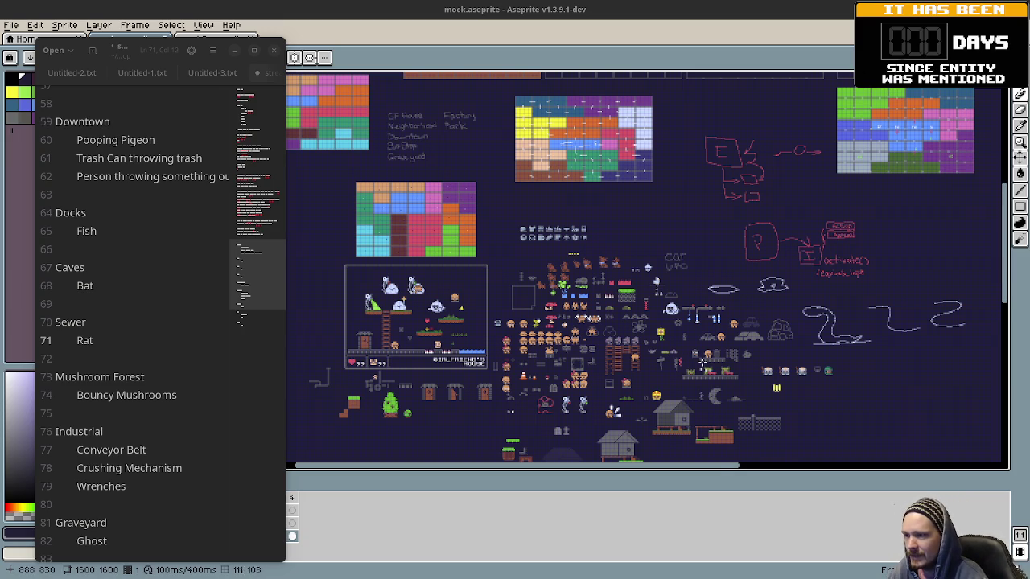
# Step: Zoom into the sprite sheet and pan across the enlarged enemy sprites
pyautogui.scroll(3, 739, 342)
pyautogui.moveTo(739, 342); pyautogui.dragTo(744, 395)
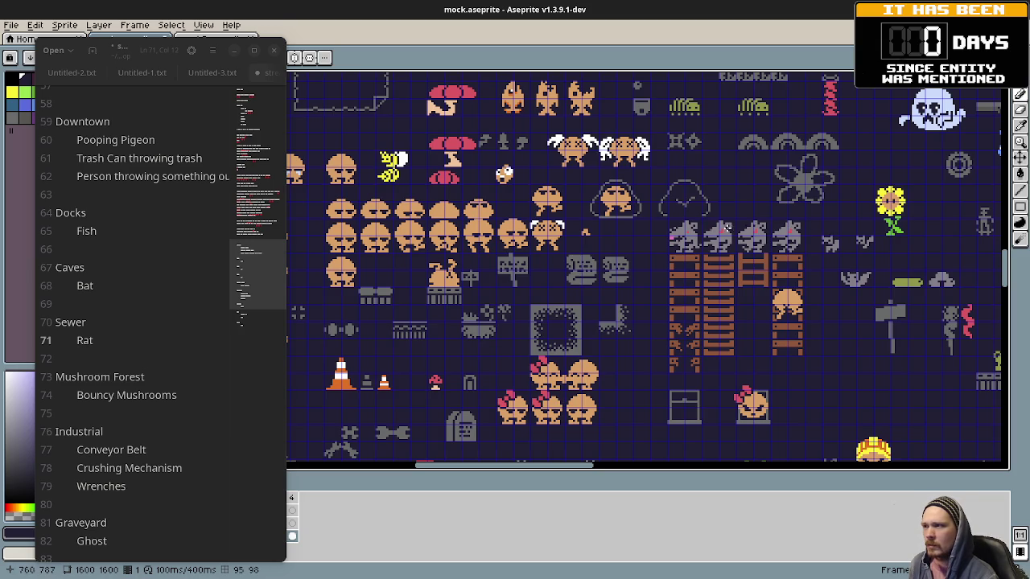
pyautogui.moveTo(585, 293); pyautogui.dragTo(674, 277)
pyautogui.moveTo(621, 322); pyautogui.dragTo(626, 318)
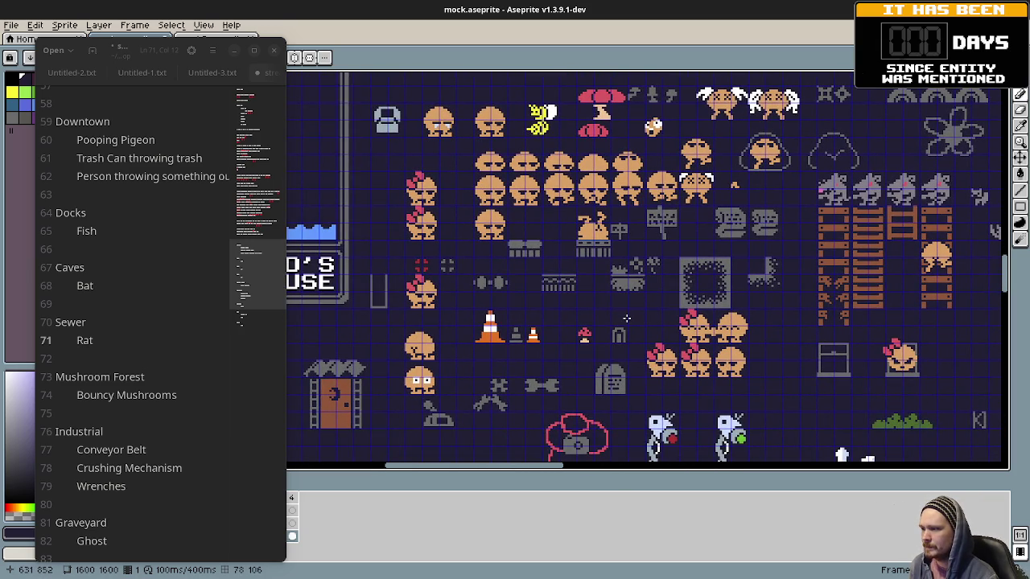
pyautogui.scroll(-2, 626, 318)
pyautogui.hscroll(-3, 628, 326)
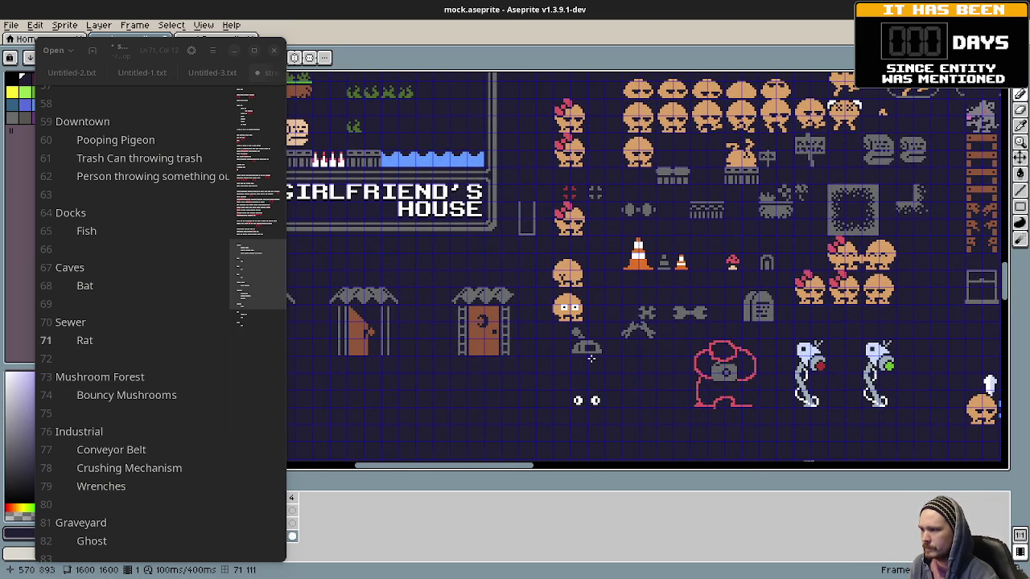
pyautogui.scroll(-2, 644, 326)
pyautogui.hscroll(-3, 644, 326)
pyautogui.hscroll(-1, 684, 298)
pyautogui.hscroll(1, 708, 273)
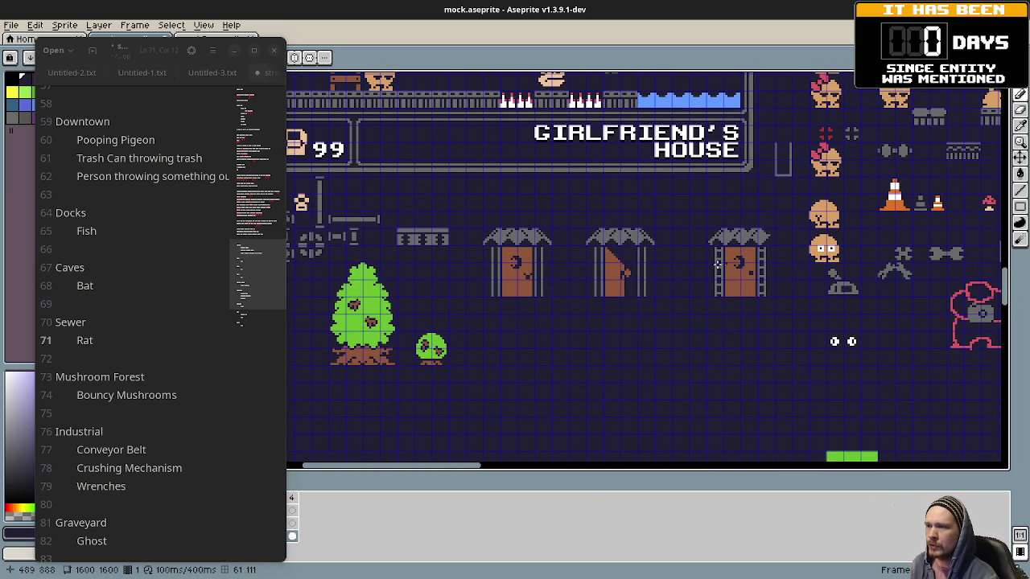
# Step: Pan over the doors, tree and HUD sprites
pyautogui.moveTo(494, 322); pyautogui.dragTo(611, 328)
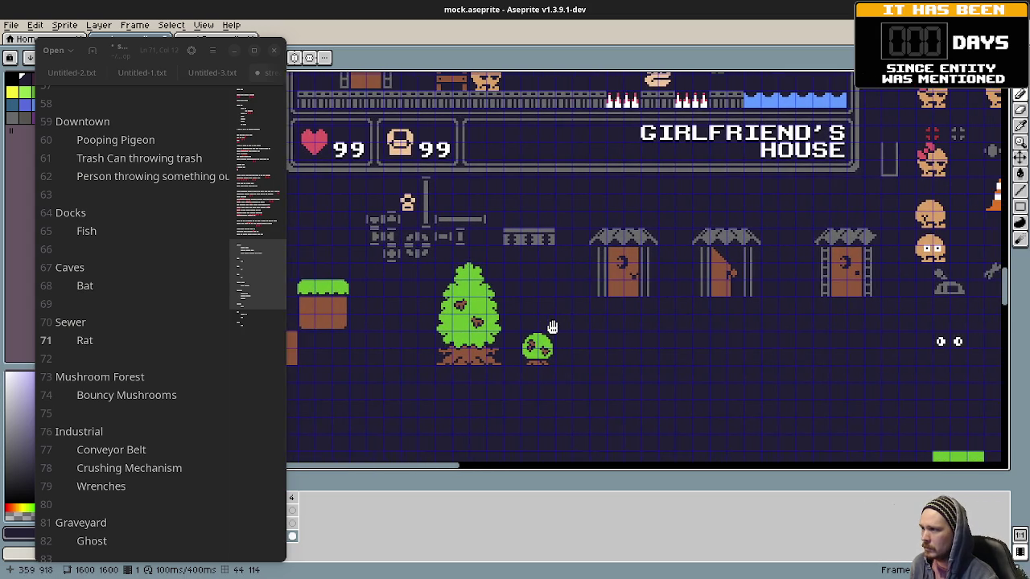
pyautogui.hscroll(2, 595, 329)
pyautogui.hscroll(5, 563, 337)
pyautogui.scroll(1, 520, 355)
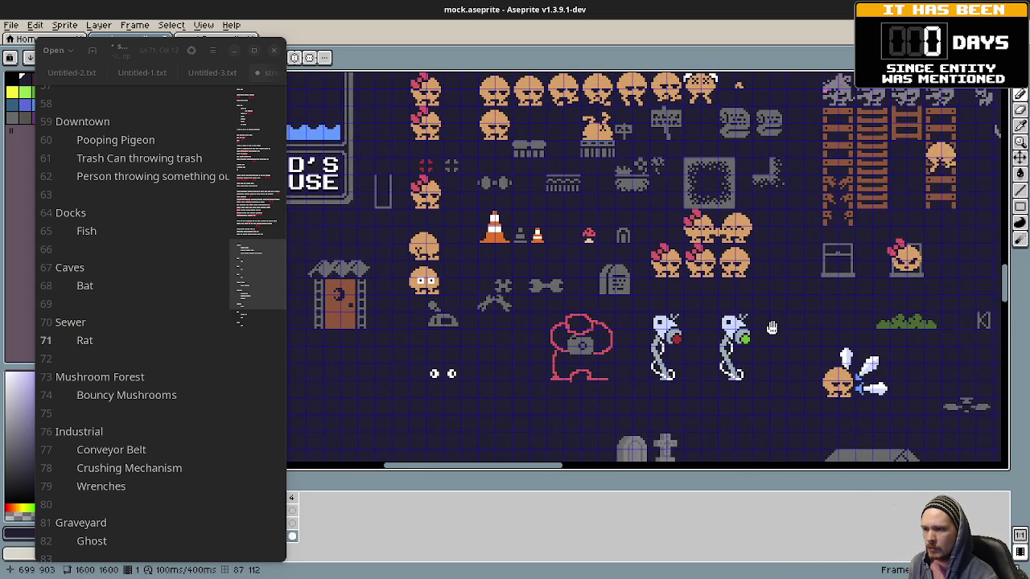
pyautogui.hscroll(2, 653, 354)
pyautogui.scroll(1, 653, 354)
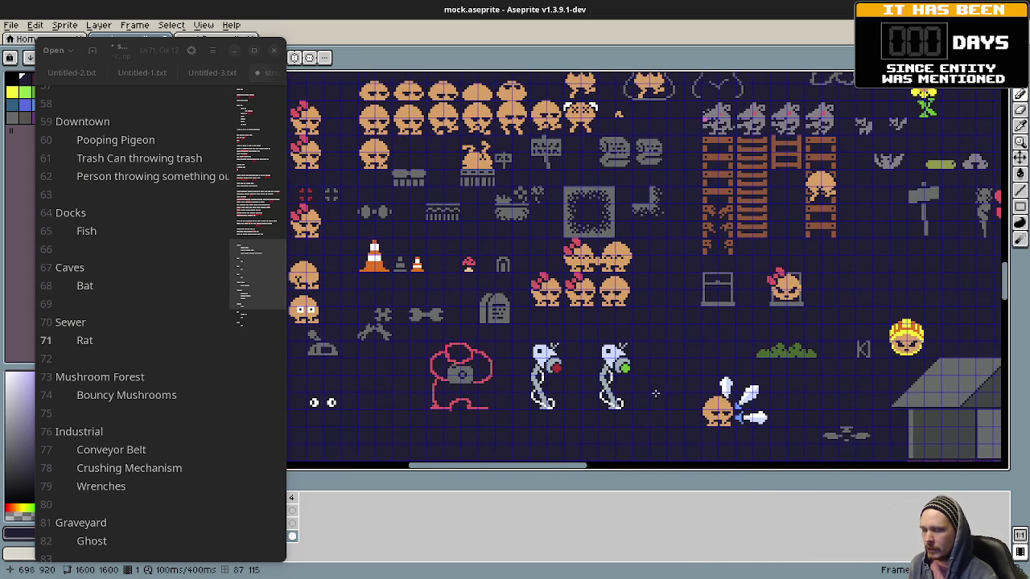
pyautogui.scroll(-3, 523, 403)
pyautogui.scroll(4, 478, 450)
pyautogui.hscroll(3, 477, 451)
pyautogui.scroll(-2, 478, 469)
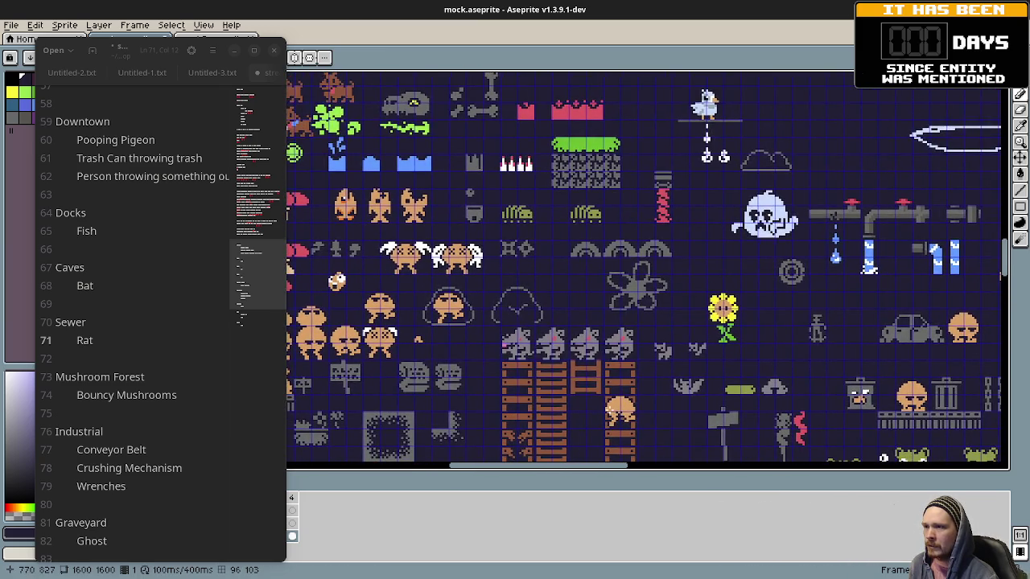
pyautogui.scroll(-2, 618, 255)
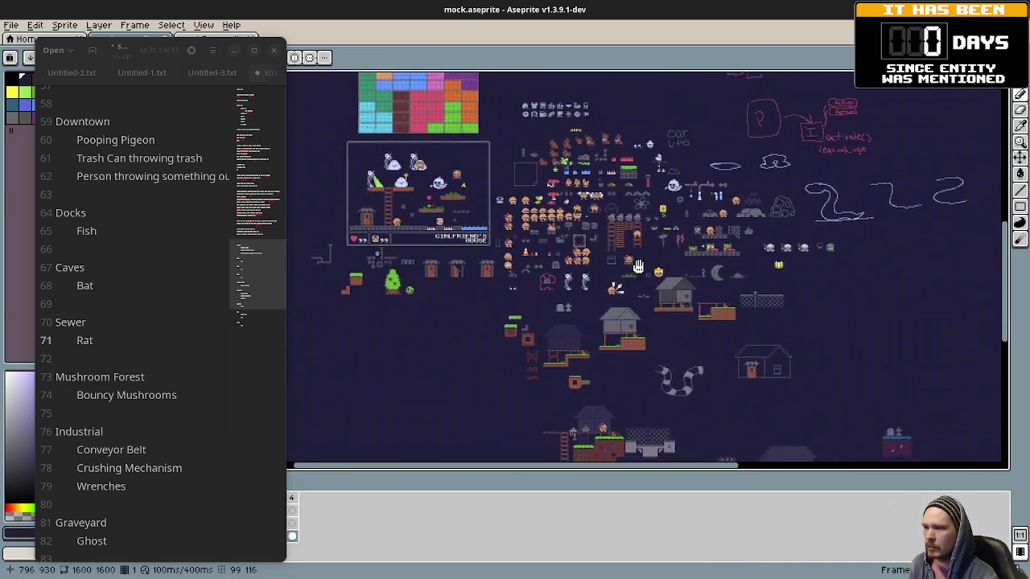
pyautogui.scroll(2, 618, 256)
# Step: Bring the palette blocks and notes above the sprites into view
pyautogui.moveTo(617, 256); pyautogui.dragTo(629, 346)
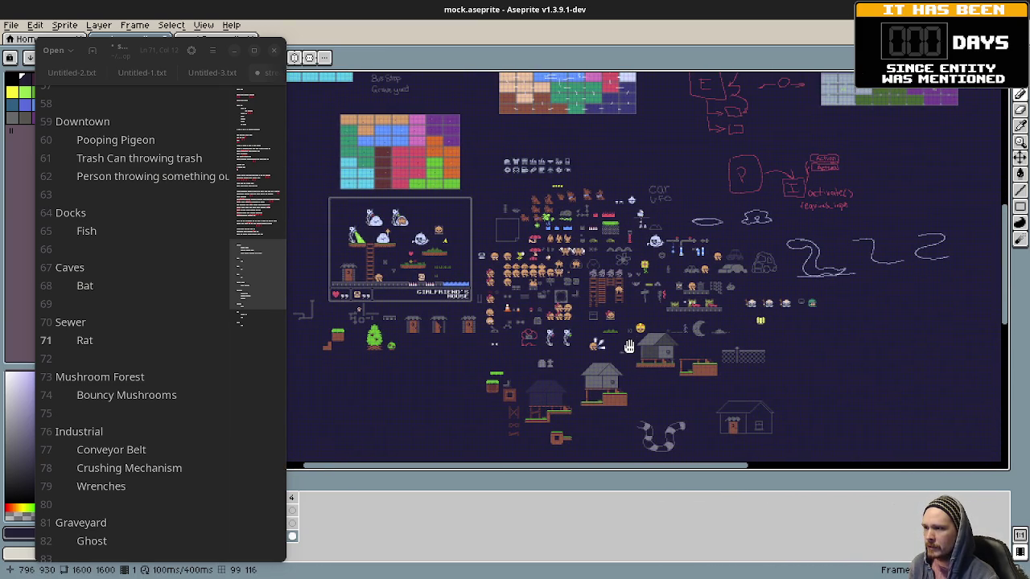
pyautogui.scroll(5, 629, 345)
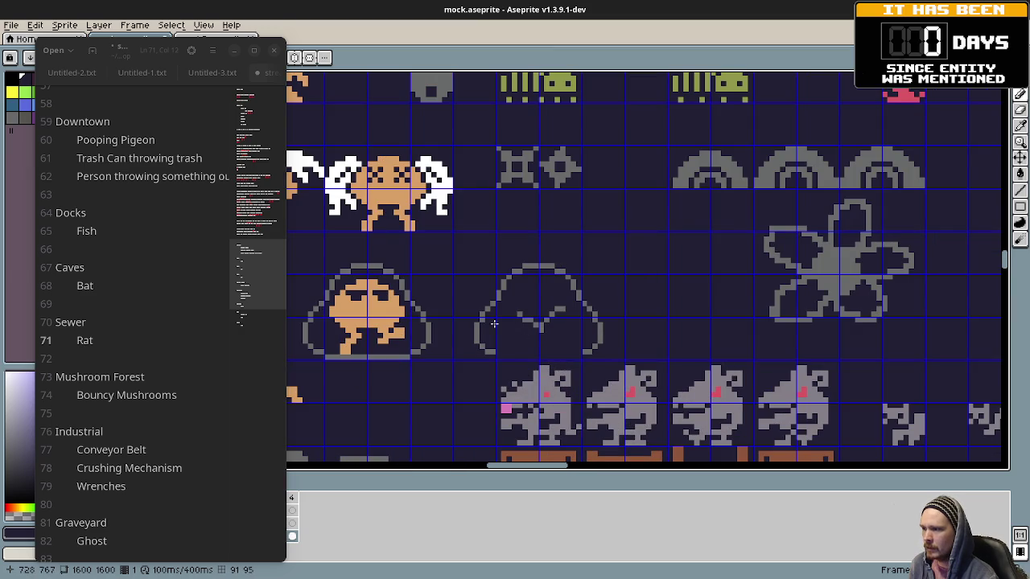
pyautogui.scroll(-3, 563, 313)
pyautogui.scroll(-3, 611, 302)
pyautogui.scroll(-2, 659, 289)
pyautogui.scroll(-2, 708, 277)
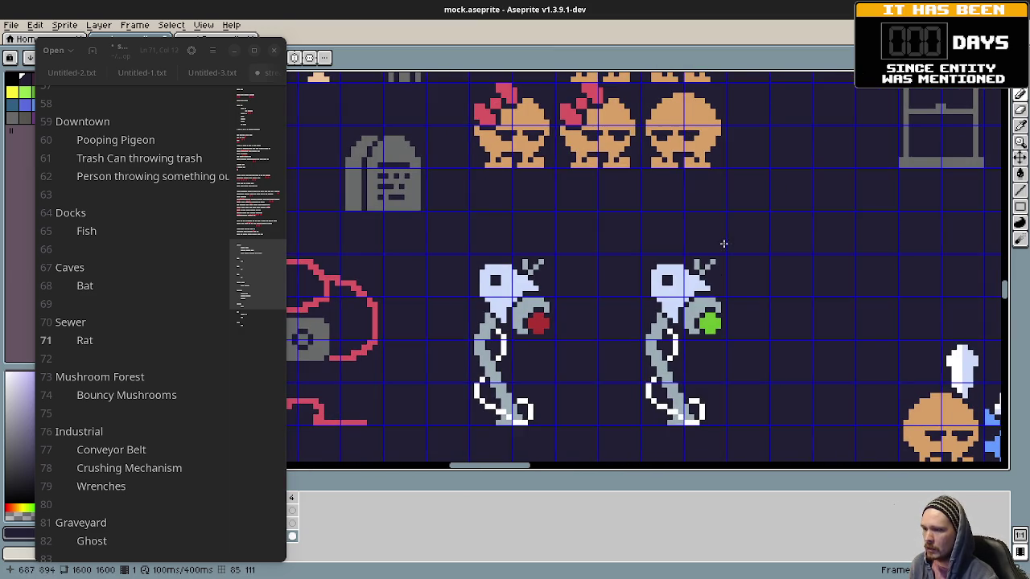
pyautogui.scroll(2, 708, 246)
pyautogui.scroll(-2, 667, 259)
pyautogui.scroll(-1, 663, 260)
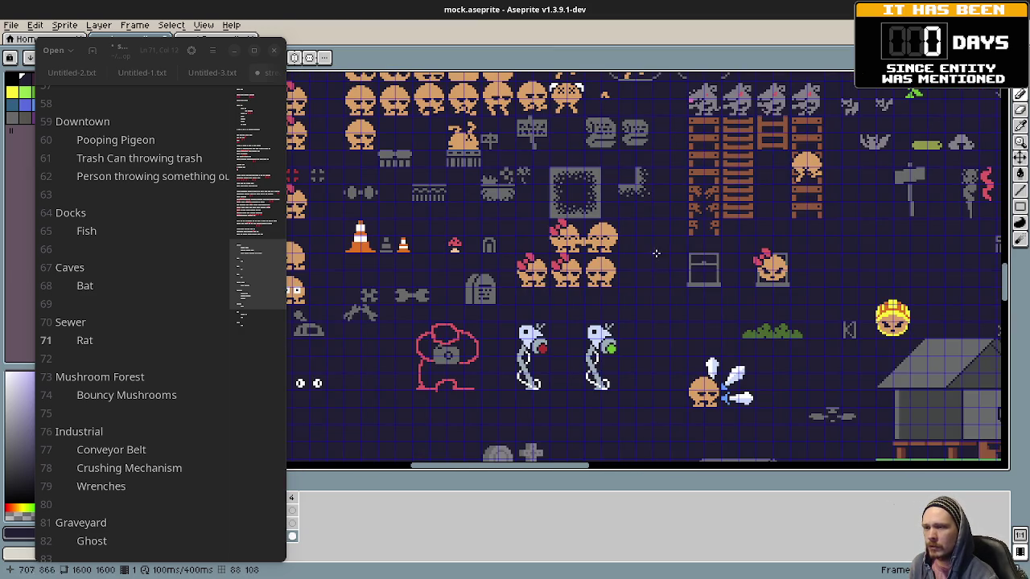
pyautogui.scroll(-1, 656, 256)
pyautogui.scroll(-1, 643, 277)
pyautogui.scroll(-1, 631, 302)
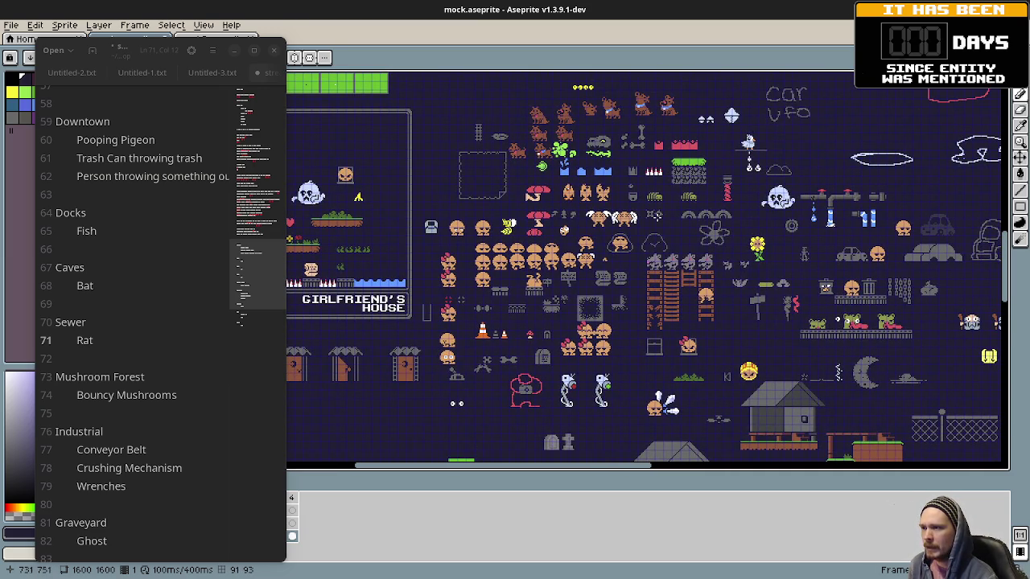
pyautogui.scroll(1, 647, 241)
pyautogui.scroll(1, 636, 236)
# Step: Check the upper sprite rows, then place the notes caret after the Ghost entry
pyautogui.moveTo(635, 236); pyautogui.dragTo(643, 308)
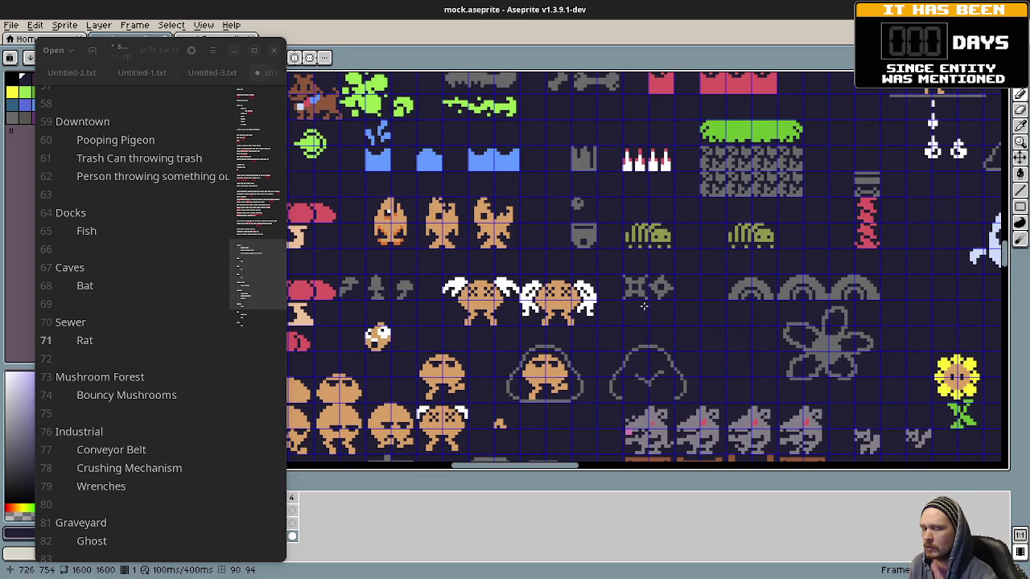
pyautogui.scroll(-1, 142, 373)
pyautogui.scroll(-1, 145, 374)
pyautogui.scroll(-2, 153, 376)
pyautogui.scroll(2, 183, 385)
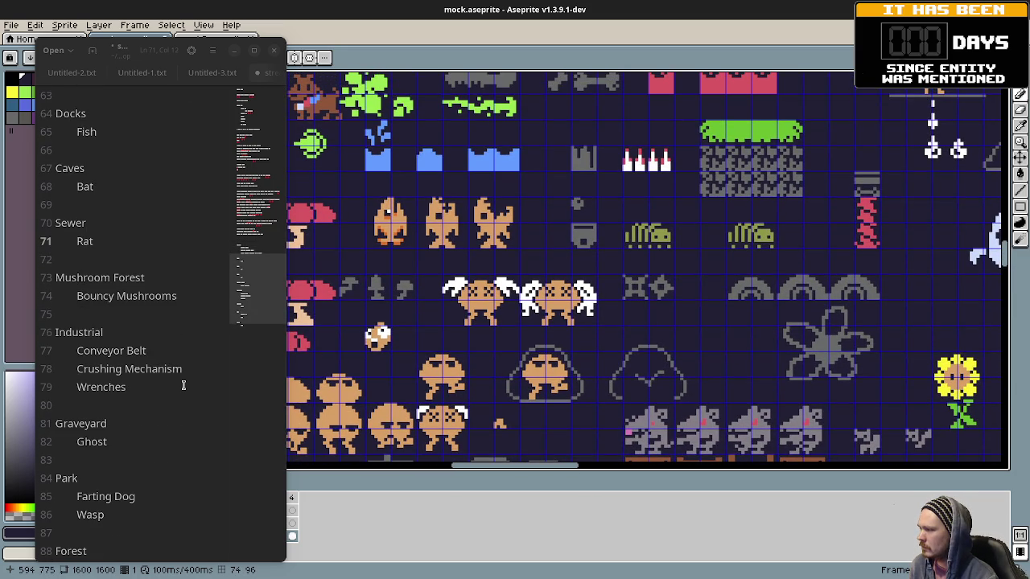
pyautogui.click(138, 442)
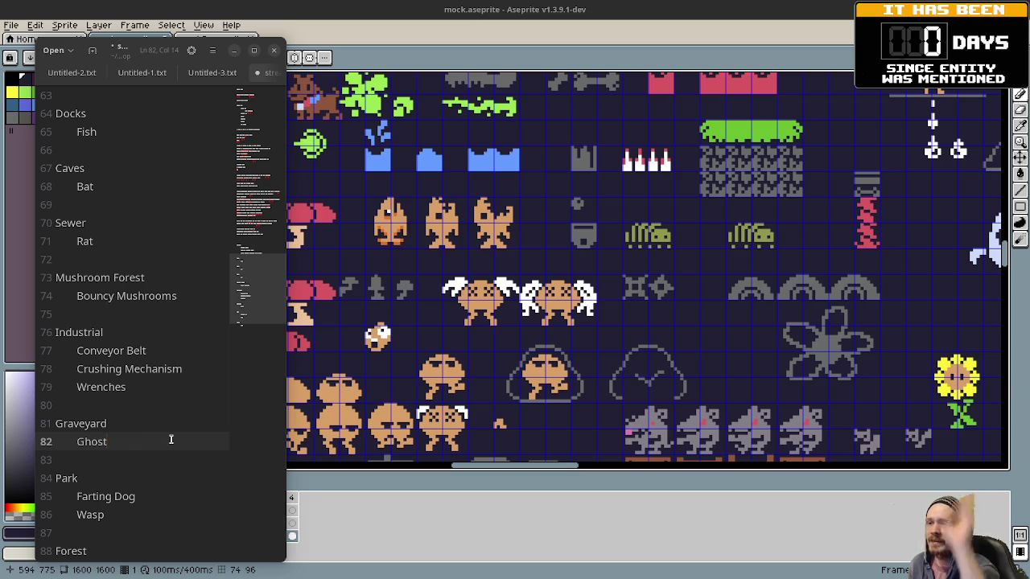
# Step: Add a 'Zombie Hands' entry under Ghost in the Graveyard section
pyautogui.press('Return')
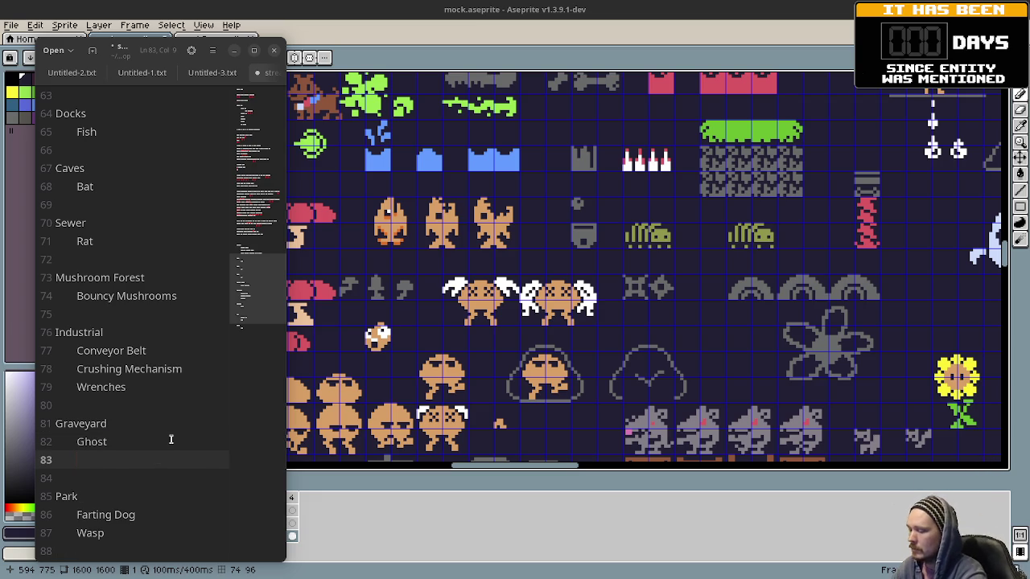
pyautogui.write('Zombie Hands **')
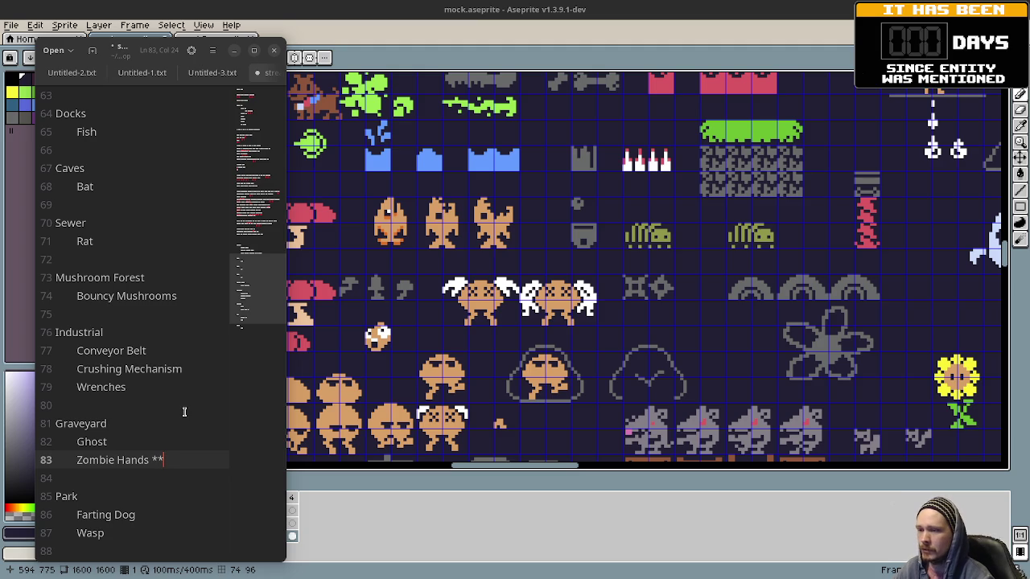
pyautogui.moveTo(785, 394); pyautogui.dragTo(541, 422)
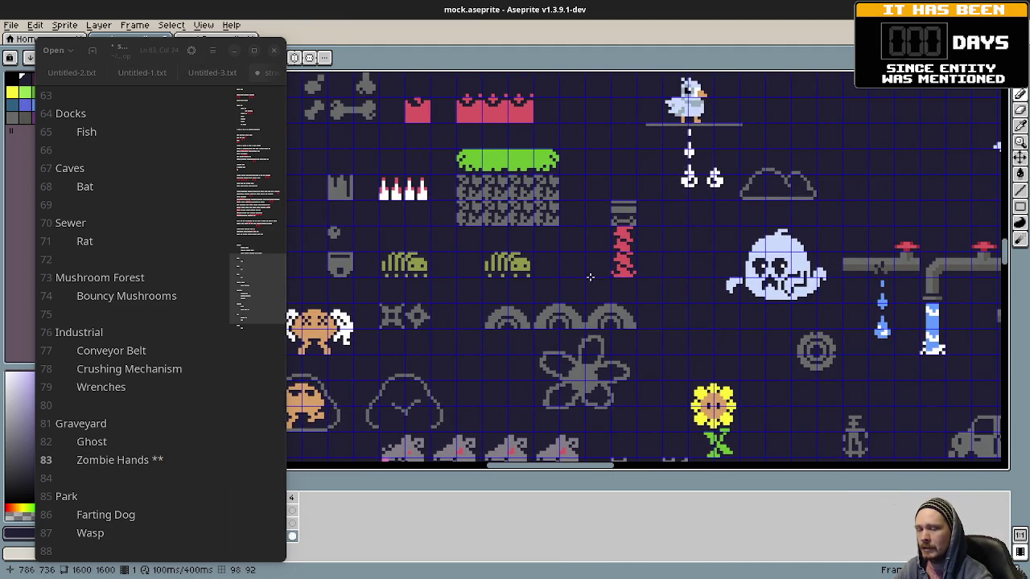
pyautogui.moveTo(714, 289); pyautogui.dragTo(489, 298)
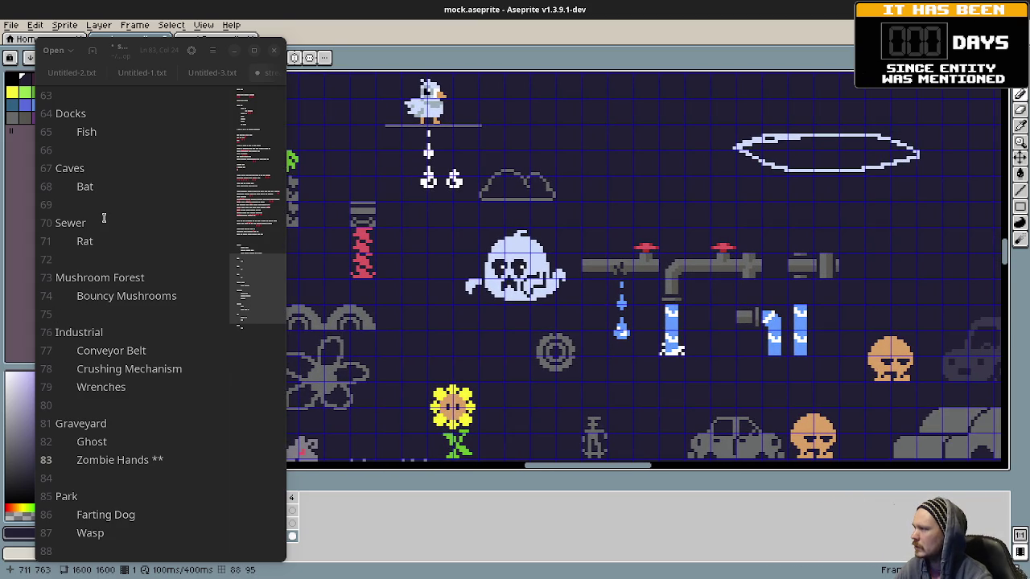
# Step: Add 'Sewer water drips/pipe' below Rat under Sewer and save the notes
pyautogui.click(116, 240)
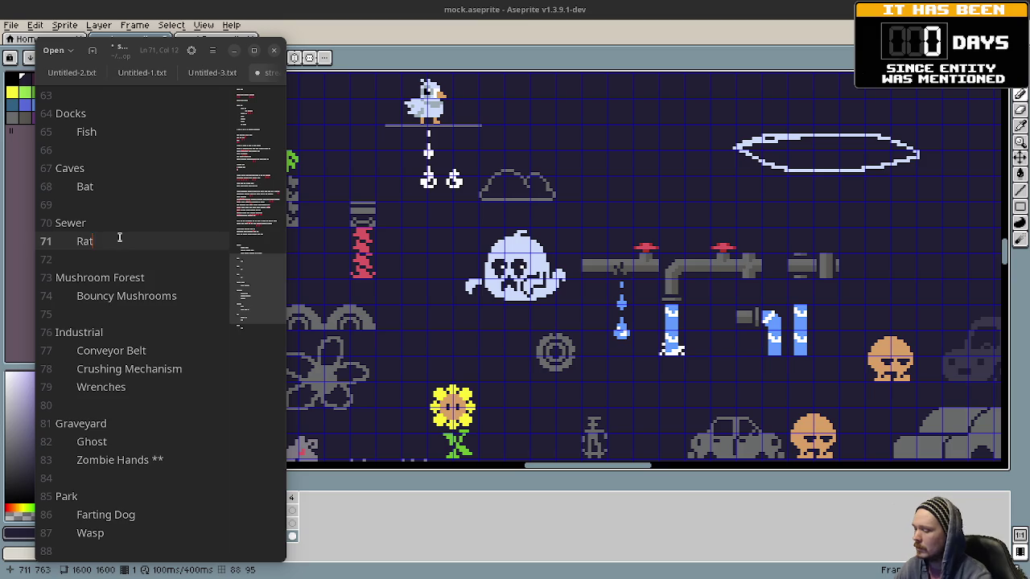
pyautogui.press('Return')
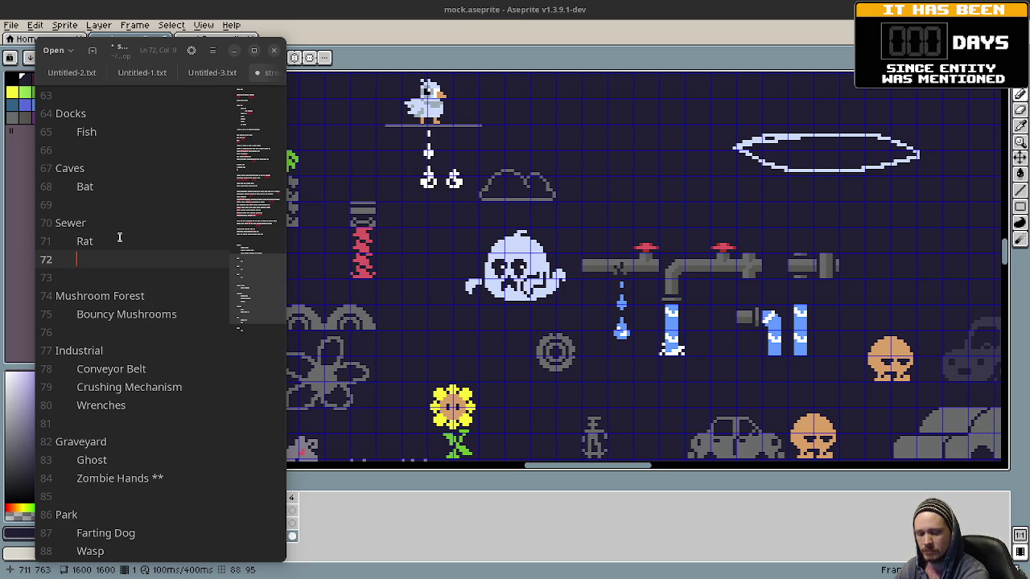
pyautogui.write('S')
pyautogui.press('BackSpace')
pyautogui.write('wer')
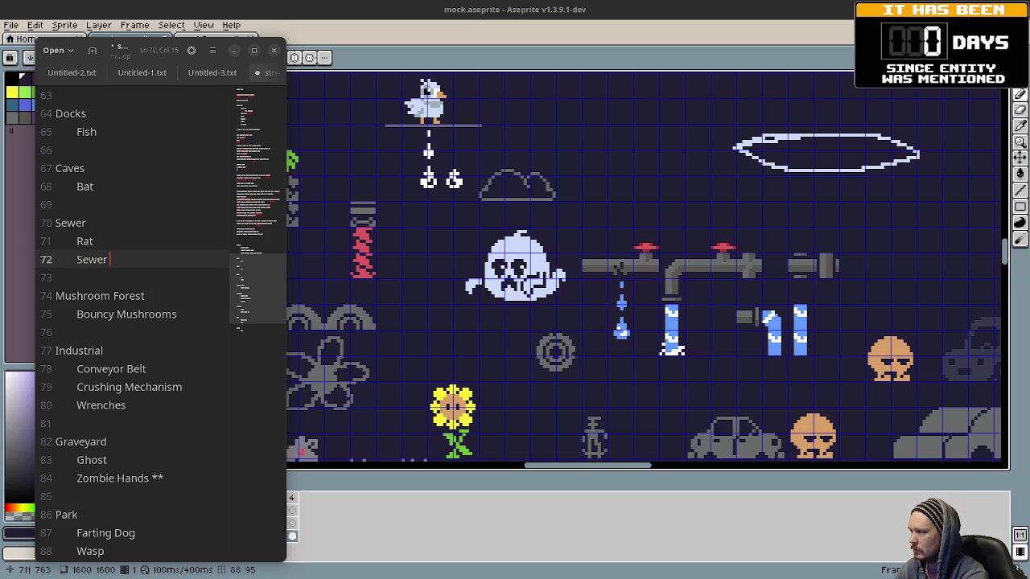
pyautogui.write('ewaterdrips/')
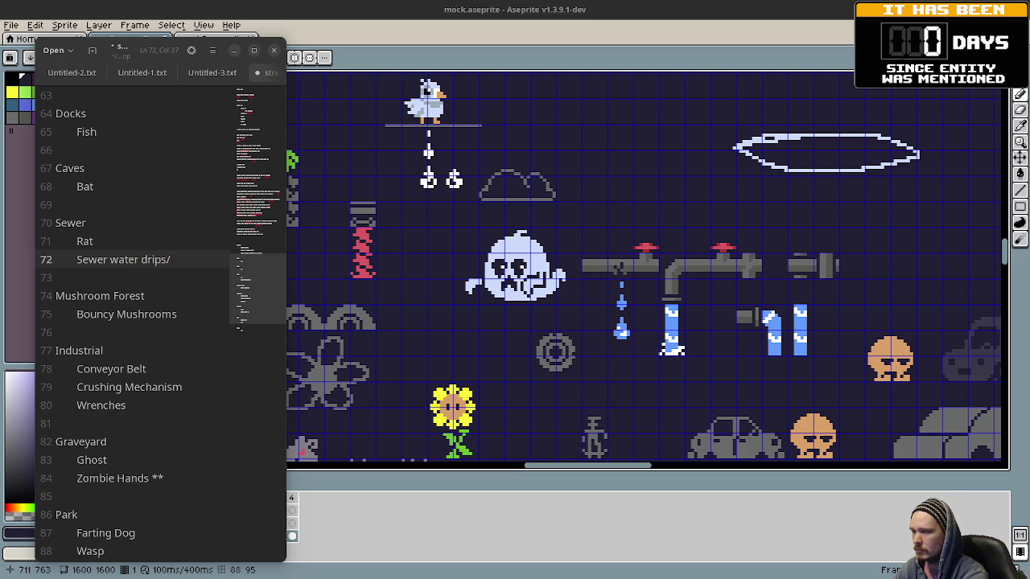
pyautogui.write('pe')
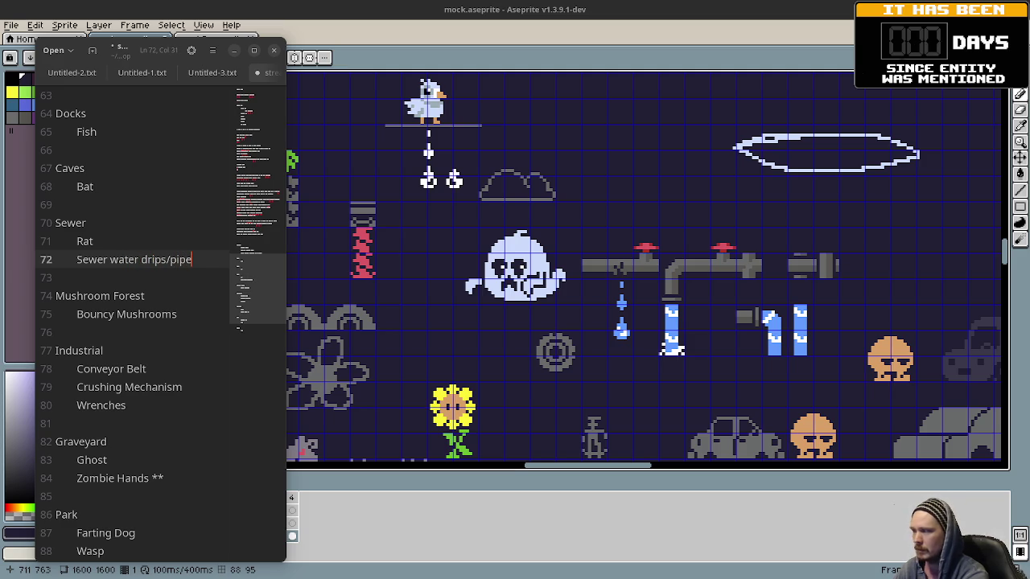
pyautogui.hotkey('ctrl', 's')
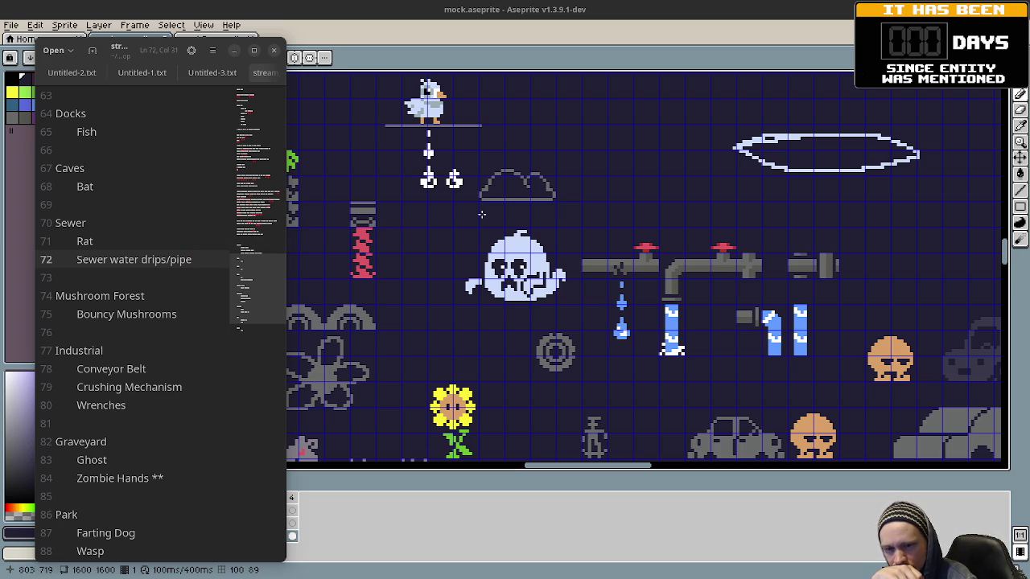
pyautogui.scroll(-5, 488, 334)
# Step: Compare the Girlfriend's House sprites and rename the Graveyard entry to 'Zombie/Skeleton Hands'
pyautogui.hscroll(-5, 488, 335)
pyautogui.moveTo(488, 334); pyautogui.dragTo(726, 237)
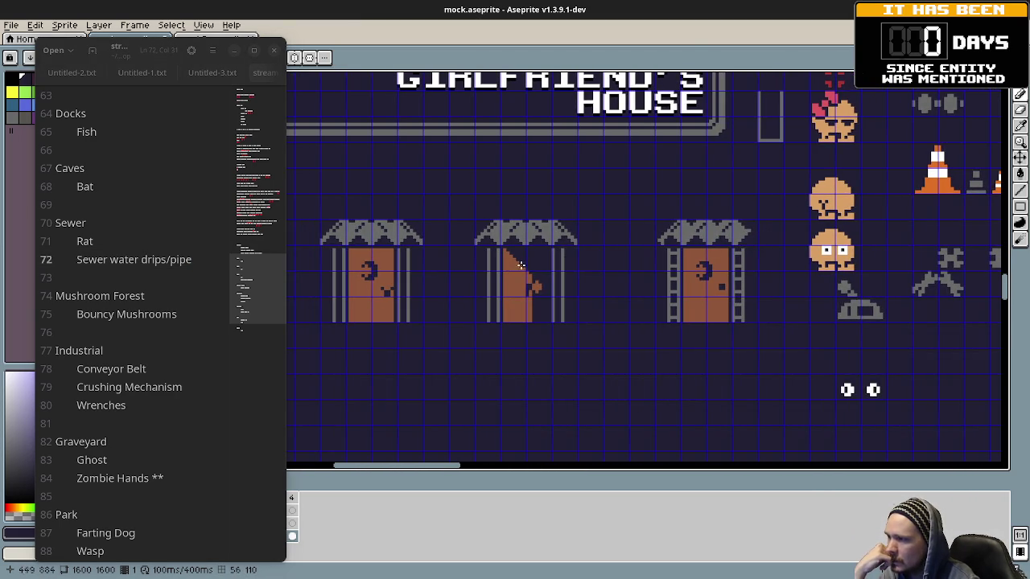
pyautogui.moveTo(725, 237); pyautogui.dragTo(705, 276)
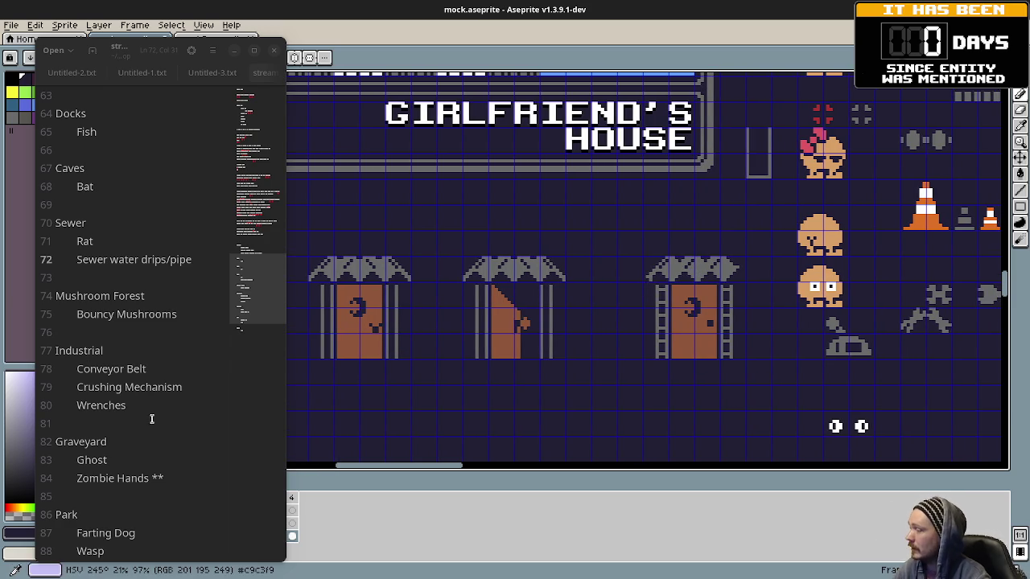
pyautogui.click(112, 478)
pyautogui.write('/Skeleton')
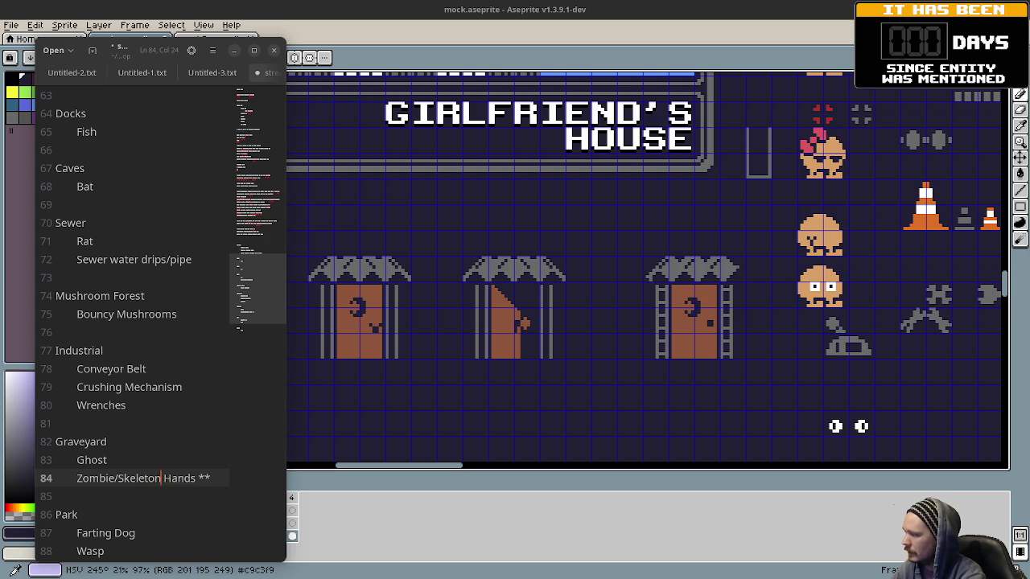
# Step: Find the bee sprite on the sheet and rename the Park entry to 'Wasp/Bee'
pyautogui.moveTo(759, 281); pyautogui.dragTo(619, 277)
pyautogui.moveTo(819, 312); pyautogui.dragTo(552, 340)
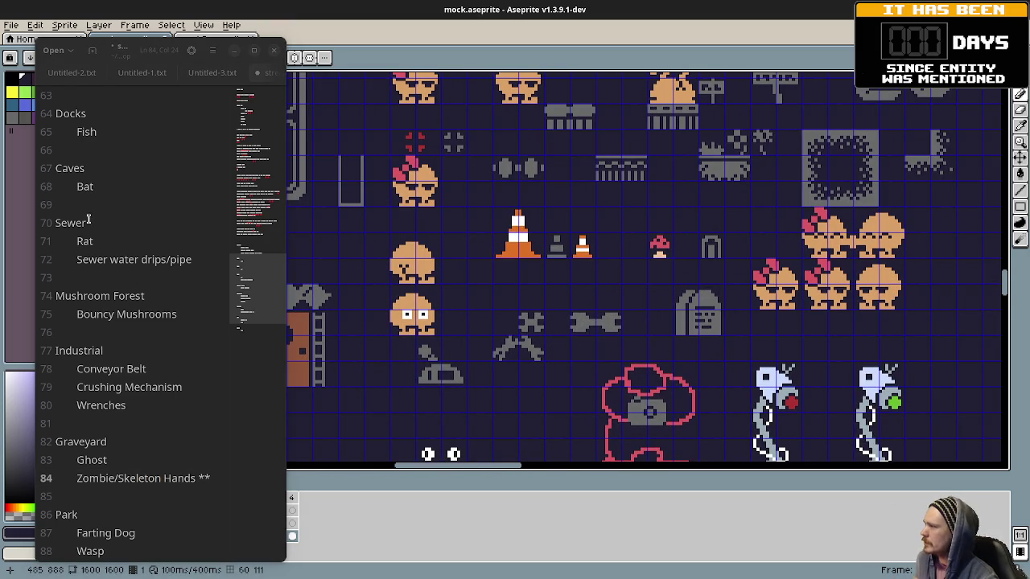
pyautogui.scroll(-1, 145, 443)
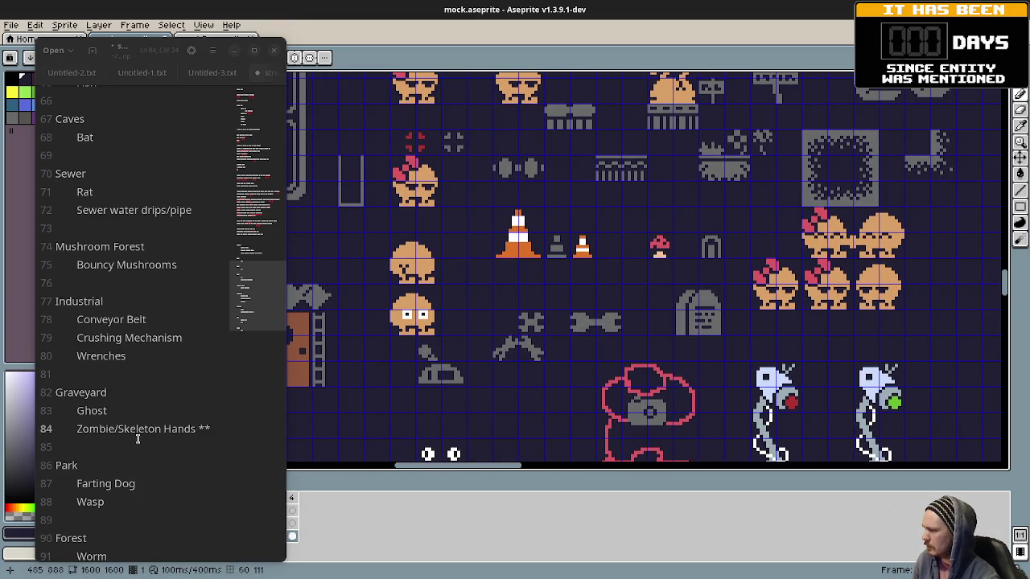
pyautogui.scroll(-2, 138, 437)
pyautogui.scroll(1, 140, 434)
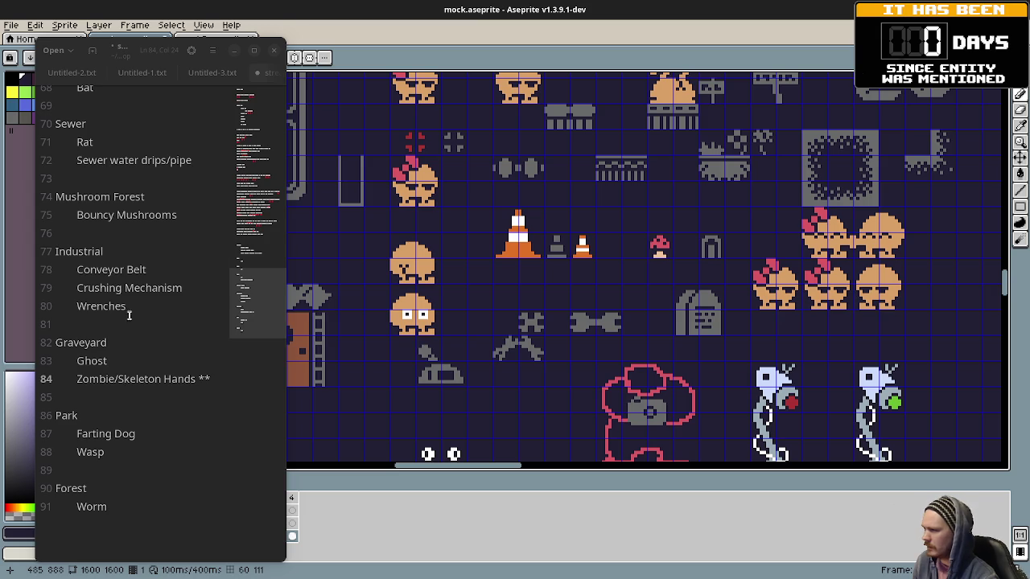
pyautogui.moveTo(673, 269); pyautogui.dragTo(646, 393)
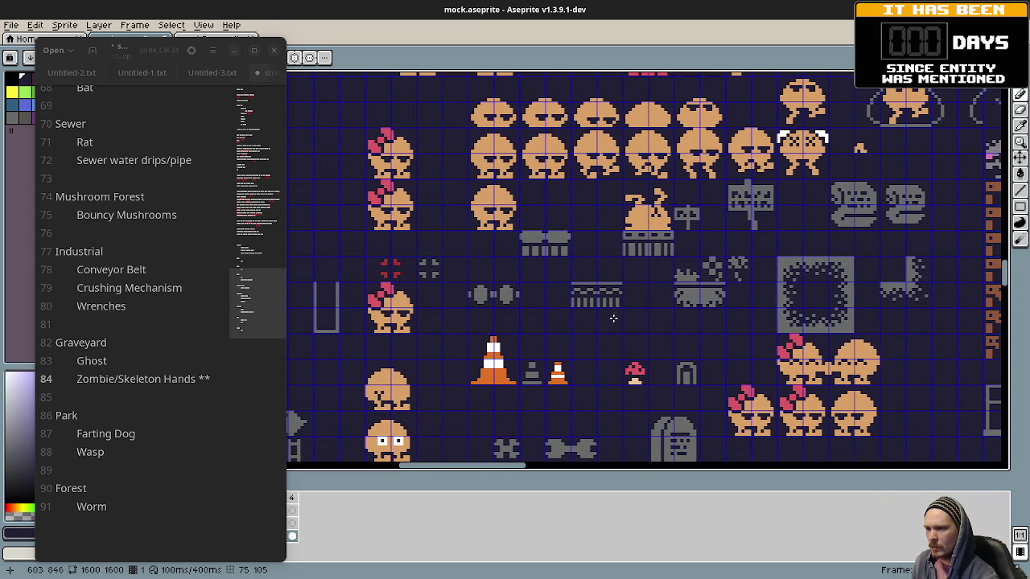
pyautogui.moveTo(616, 313)
pyautogui.mouseDown()
pyautogui.moveTo(611, 358)
pyautogui.moveTo(570, 426)
pyautogui.mouseUp()
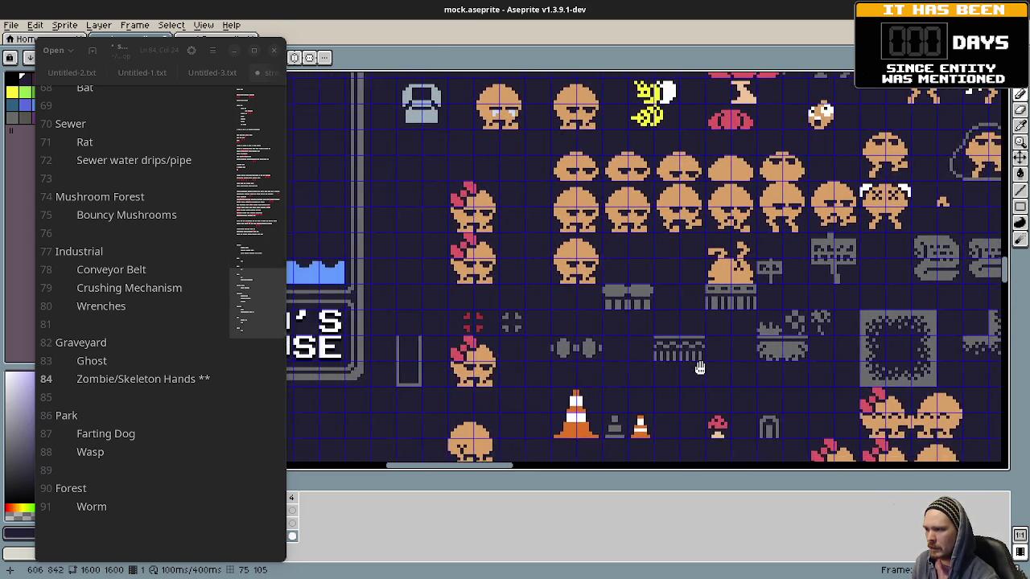
pyautogui.moveTo(711, 346); pyautogui.dragTo(593, 345)
pyautogui.moveTo(546, 212)
pyautogui.mouseDown()
pyautogui.moveTo(515, 289)
pyautogui.moveTo(624, 334)
pyautogui.mouseUp()
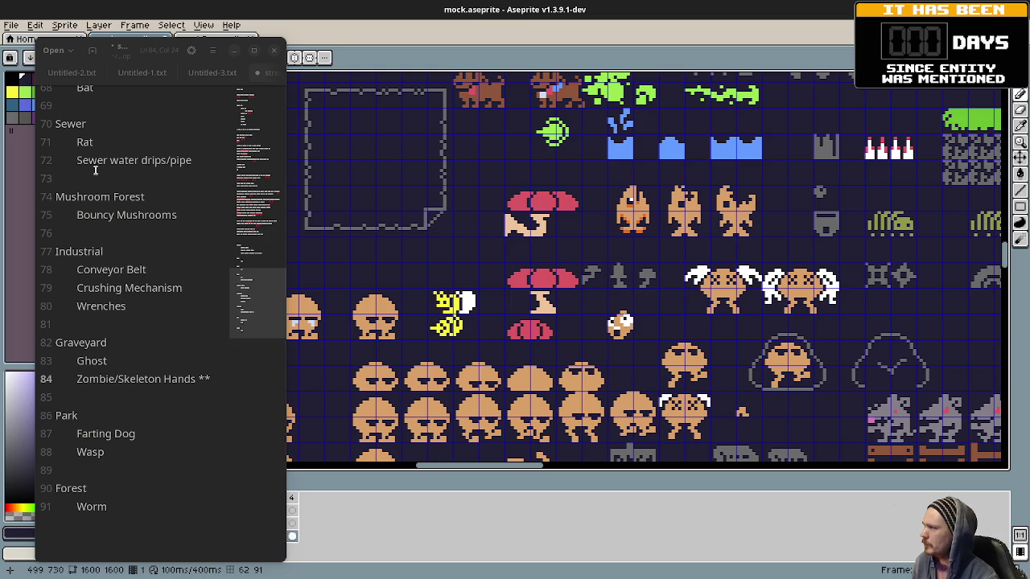
pyautogui.scroll(2, 136, 229)
pyautogui.scroll(3, 144, 245)
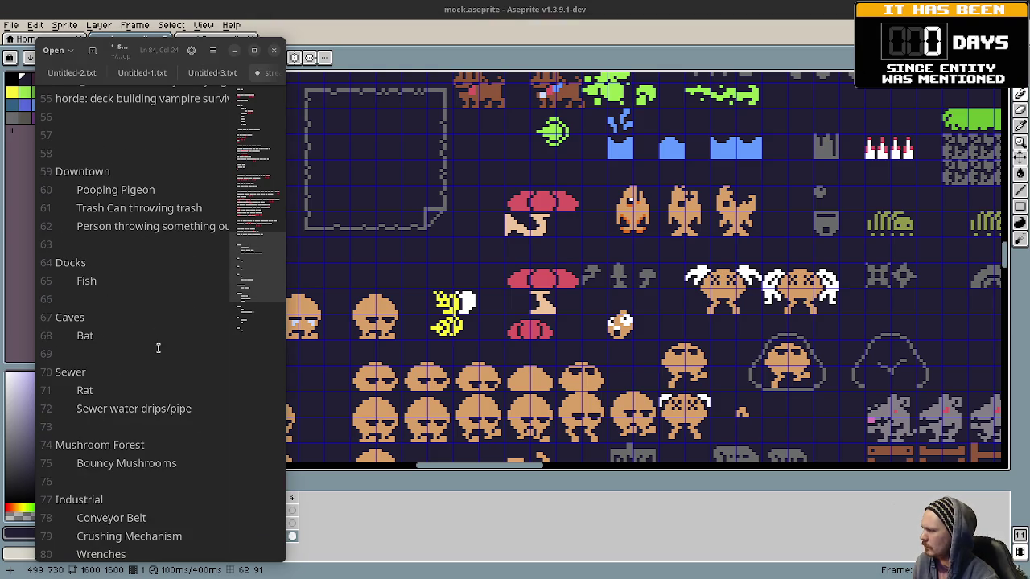
pyautogui.scroll(-2, 139, 375)
pyautogui.scroll(-1, 143, 374)
pyautogui.scroll(-2, 113, 474)
pyautogui.click(123, 456)
pyautogui.write('/Bee')
# Step: Minimize the notes window and play the sprite sheet animation
pyautogui.moveTo(869, 295)
pyautogui.mouseDown()
pyautogui.moveTo(786, 314)
pyautogui.moveTo(736, 283)
pyautogui.mouseUp()
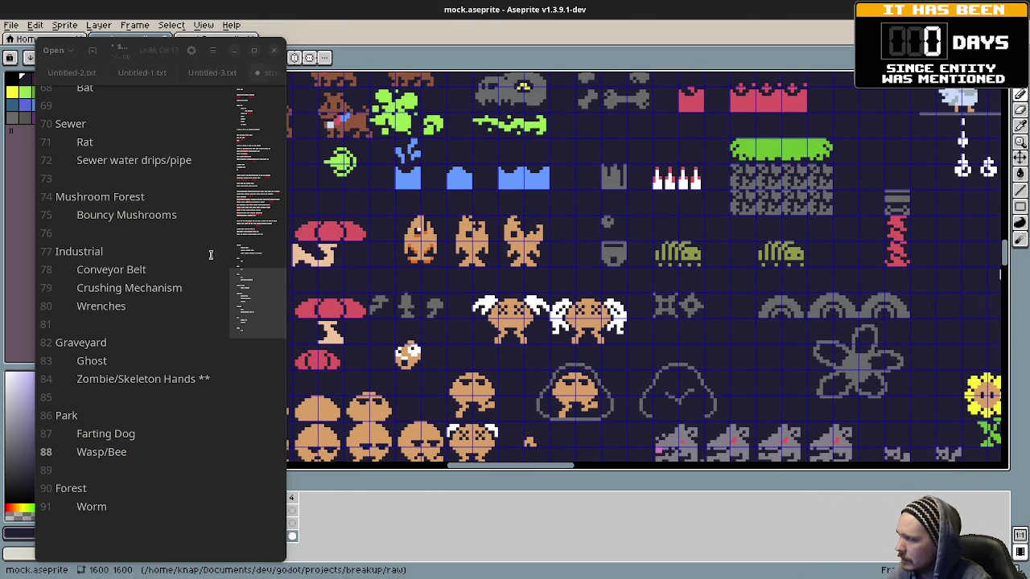
pyautogui.click(216, 561)
pyautogui.click(161, 480)
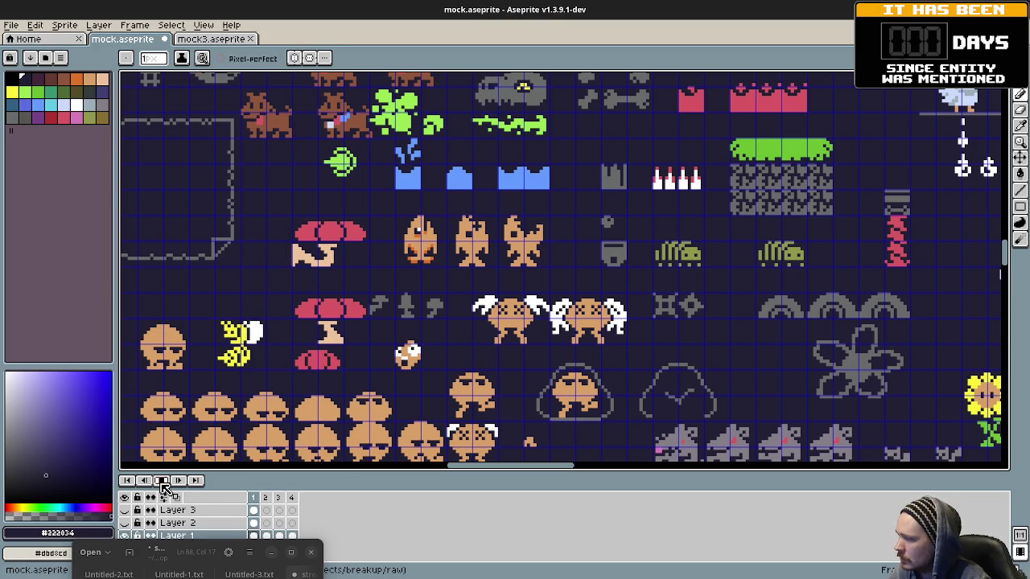